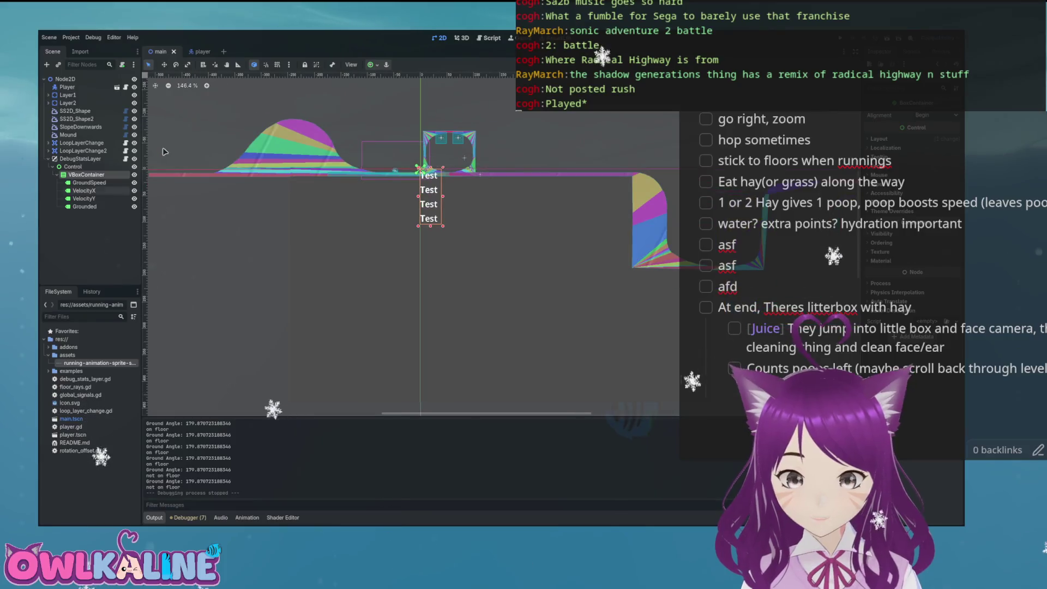
- Add a new Control2 node under DebugStatsLayer
{"action": "key", "text": "Up"}
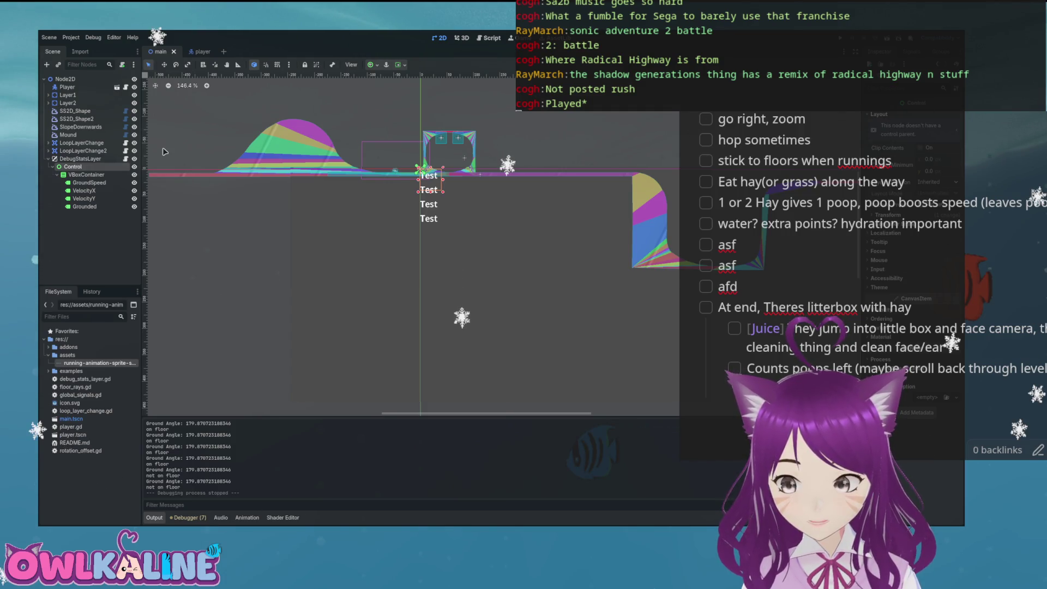
{"action": "key", "text": "Up"}
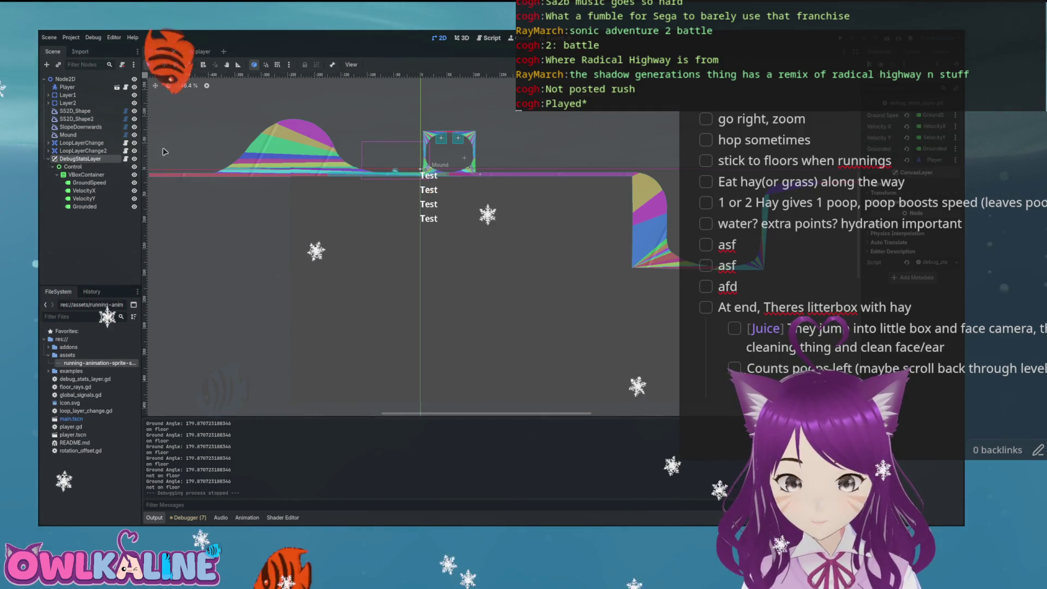
{"action": "key", "text": "ctrl+a"}
{"action": "key", "text": "Up"}
{"action": "key", "text": "Up"}
{"action": "key", "text": "Up"}
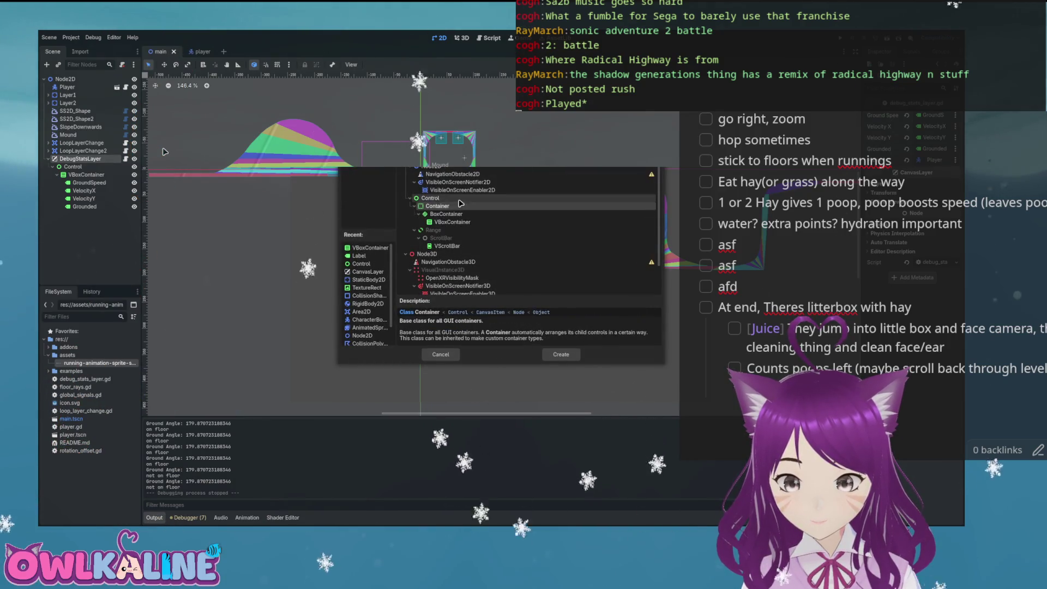
{"action": "key", "text": "Return"}
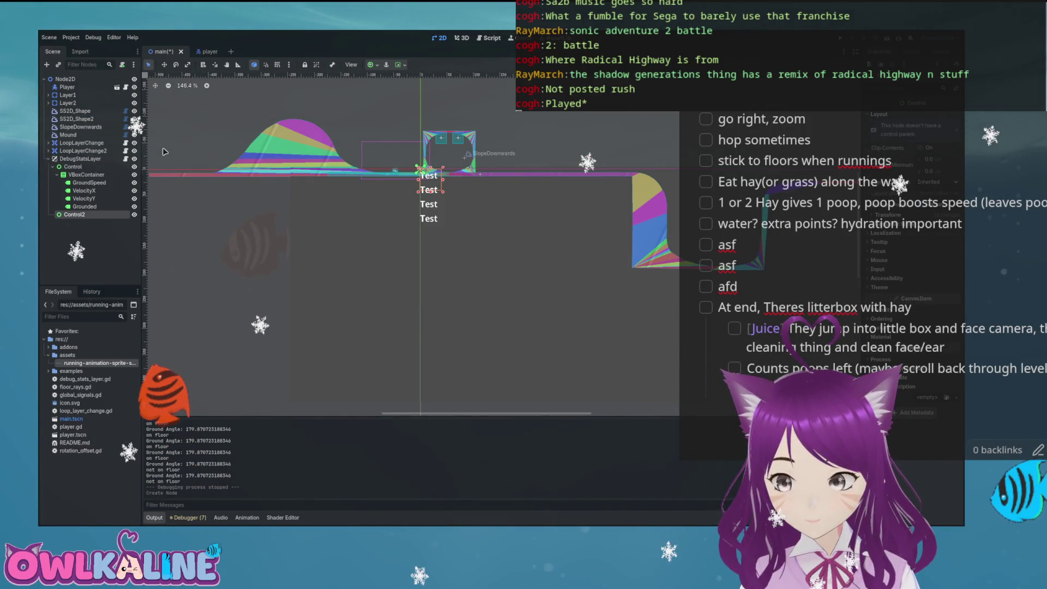
{"action": "scroll", "coordinate": [529, 166], "scroll_direction": "up", "scroll_amount": 4}
{"action": "scroll", "coordinate": [529, 166], "scroll_direction": "right", "scroll_amount": 2}
- Add an HSlider with Tick Count 20 under Control2, save the scene, and open debug_stats_layer.gd
{"action": "key", "text": "ctrl+a"}
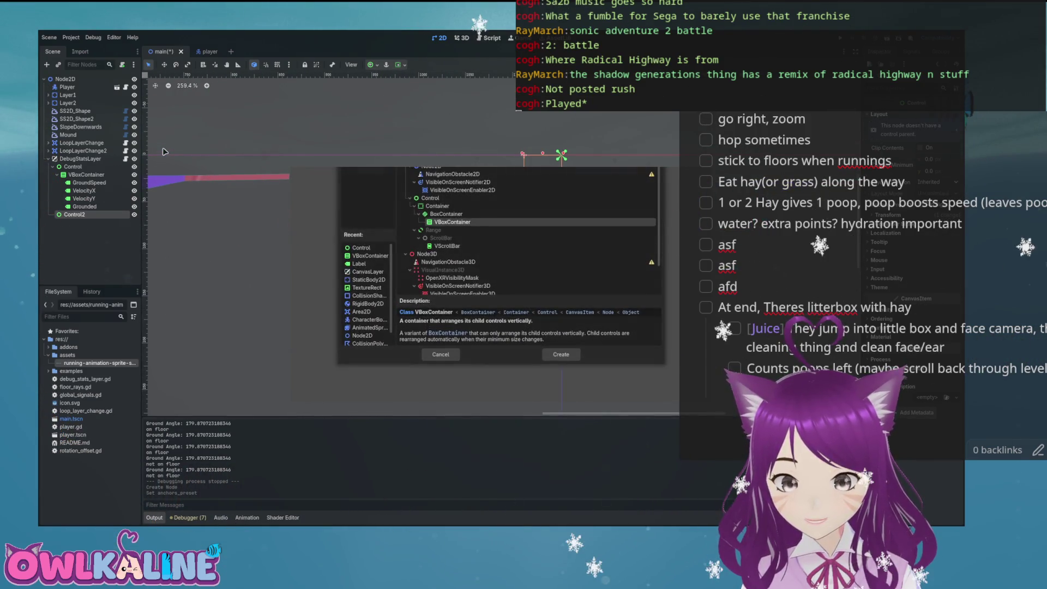
{"action": "type", "text": "hslider"}
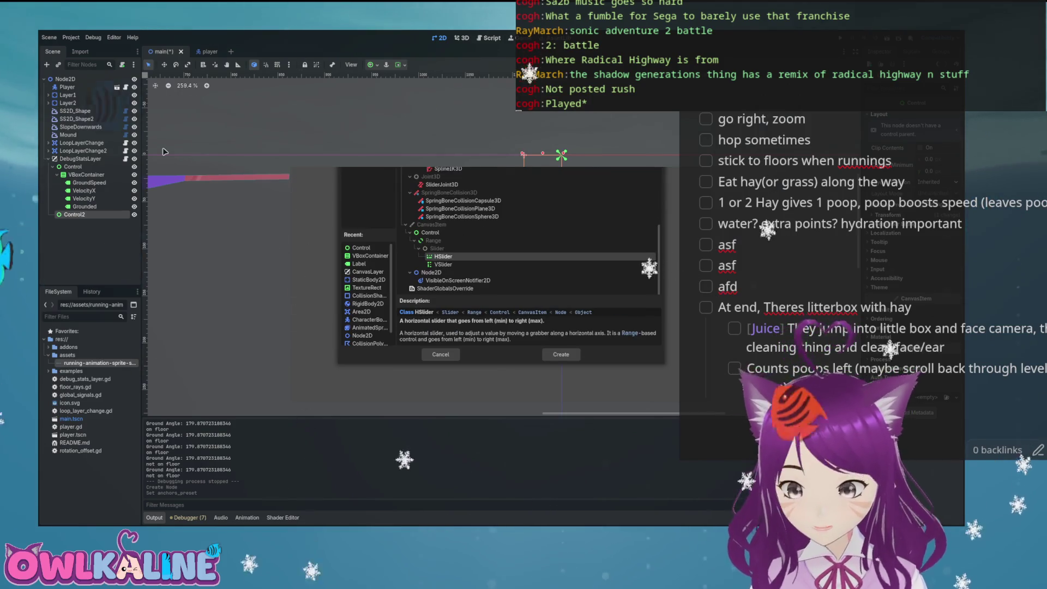
{"action": "key", "text": "Return"}
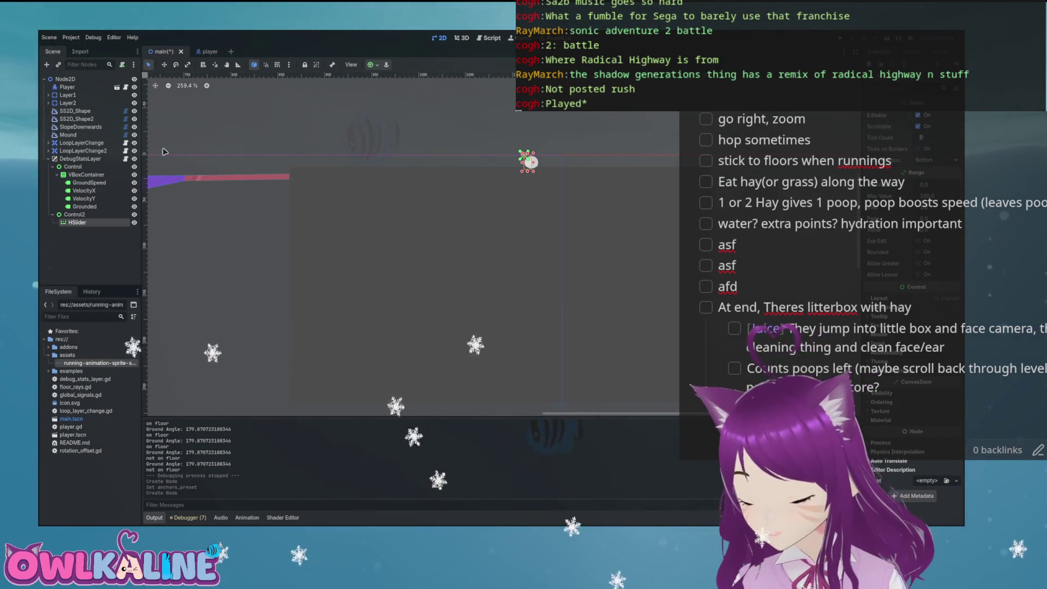
{"action": "type", "text": "20"}
{"action": "key", "text": "Return"}
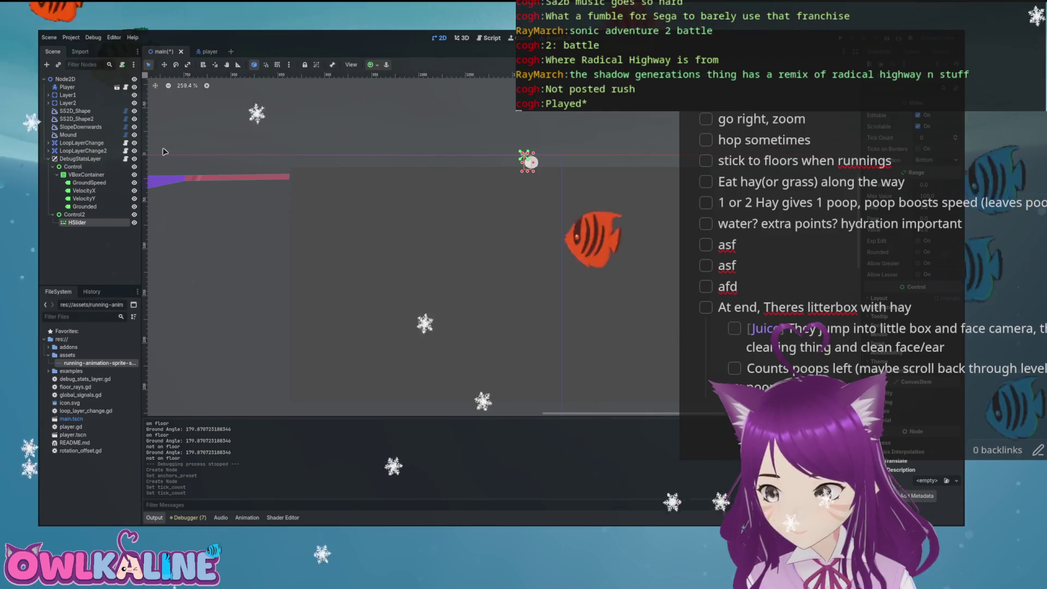
{"action": "key", "text": "ctrl+s"}
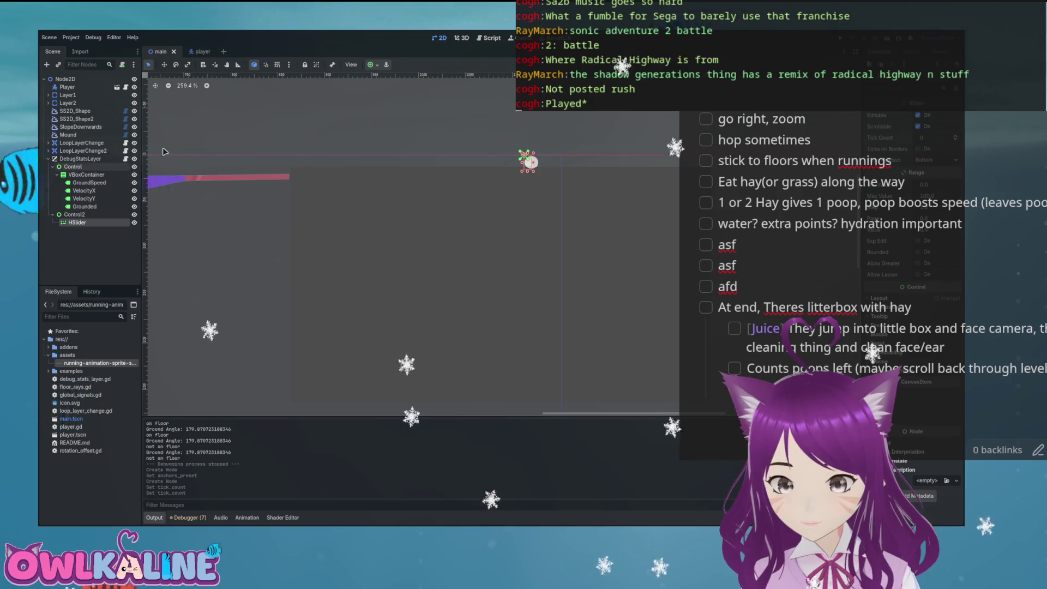
{"action": "key", "text": "ctrl+F3"}
- Rename the HSlider node to Gravity
{"action": "left_click_drag", "start_coordinate": [429, 227], "coordinate": [266, 227]}
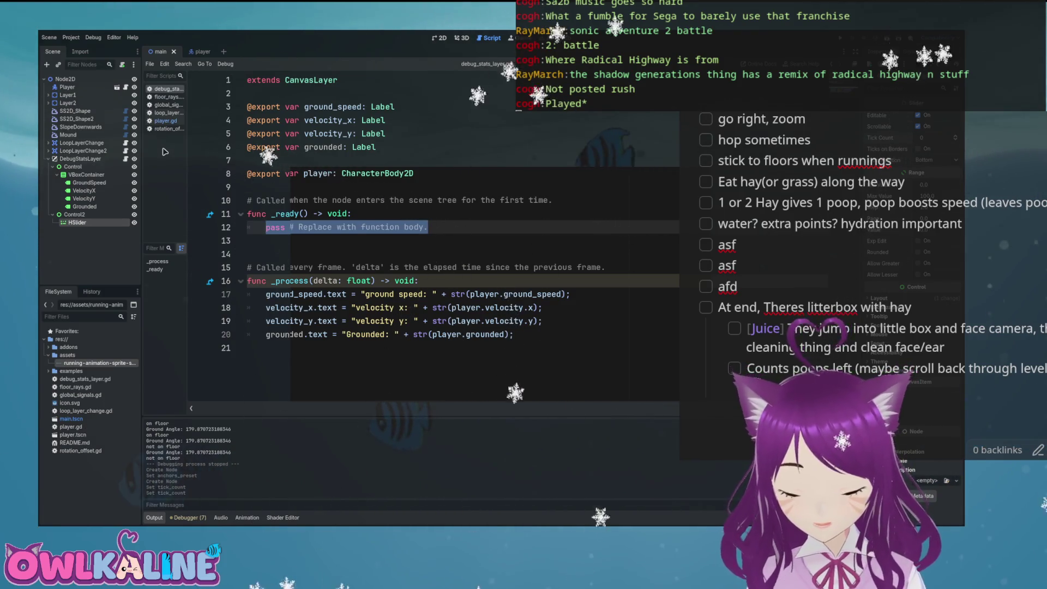
{"action": "key", "text": "F2"}
{"action": "type", "text": "Gravity"}
{"action": "key", "text": "Return"}
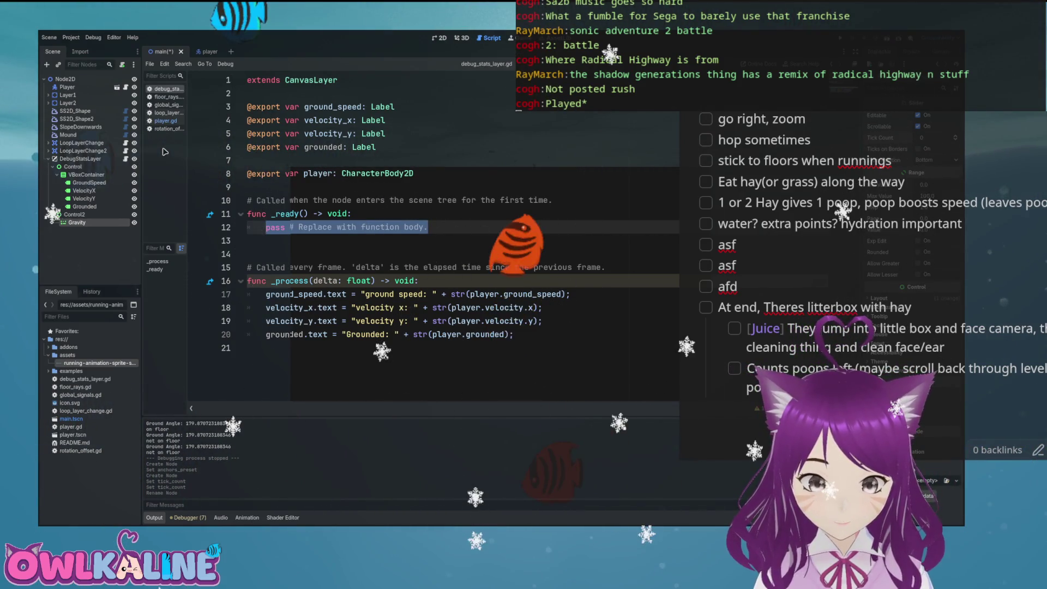
{"action": "left_click", "coordinate": [341, 188]}
{"action": "type", "text": "@export var gravity: HSlider"}
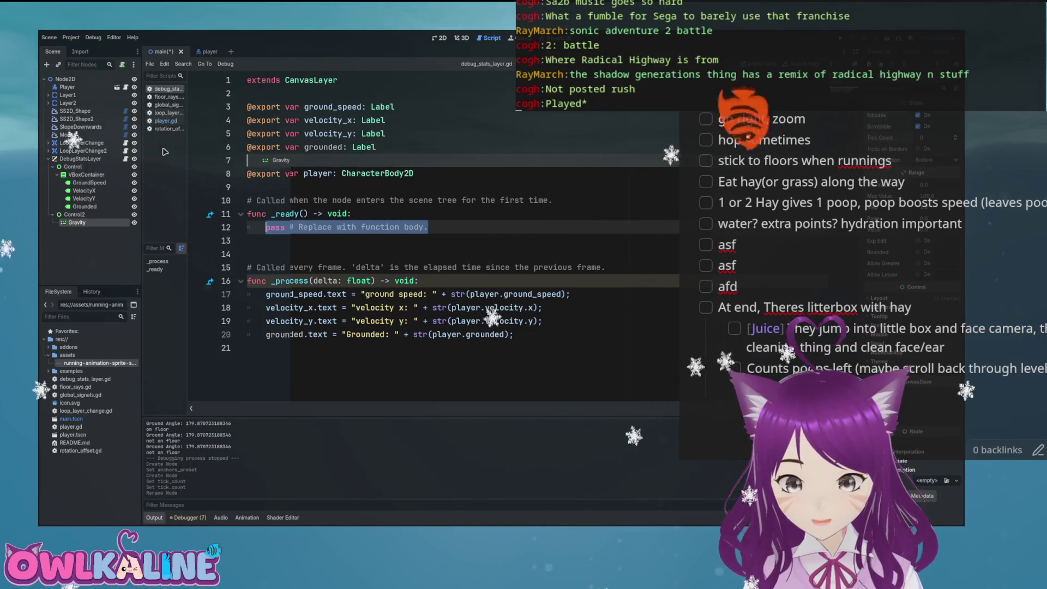
{"action": "key", "text": "Return"}
{"action": "left_click", "coordinate": [417, 173]}
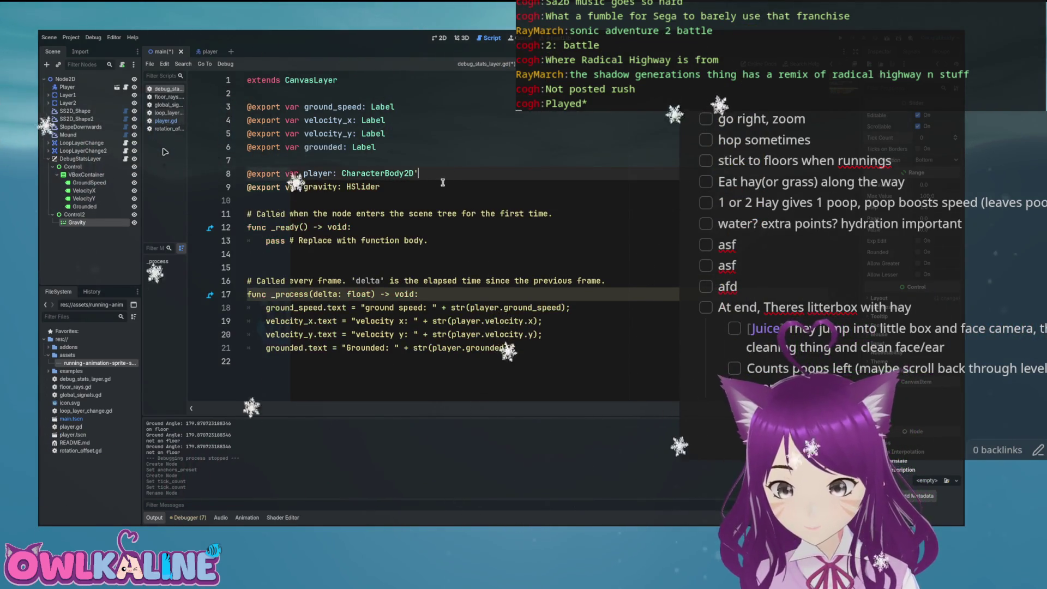
{"action": "key", "text": "Return"}
- Replace the pass line in _ready with 'gravity = player.gravity;', save, and open player.gd
{"action": "left_click_drag", "start_coordinate": [428, 254], "coordinate": [265, 254]}
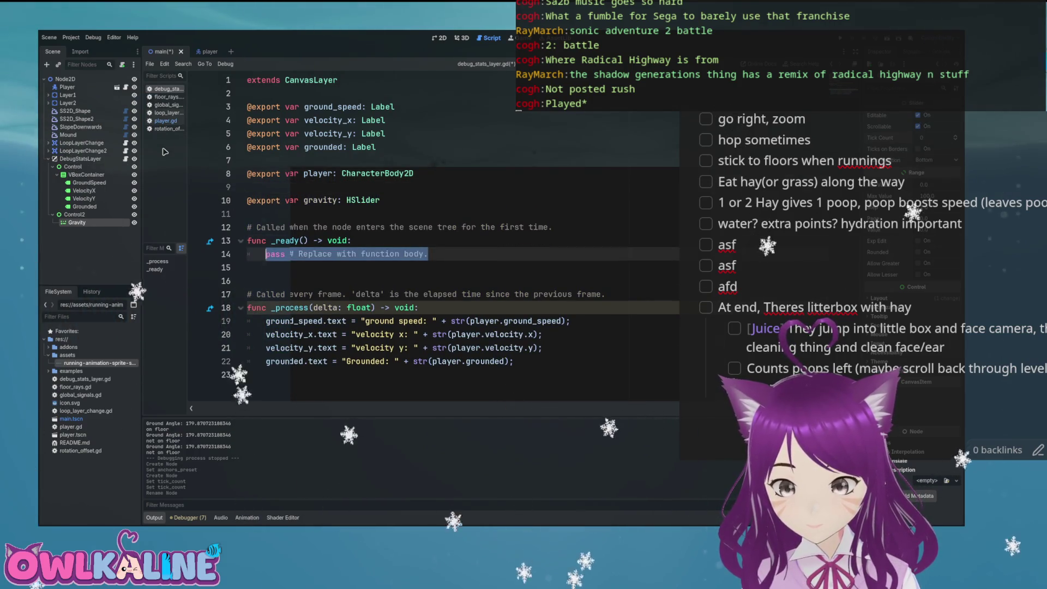
{"action": "type", "text": "gravity"}
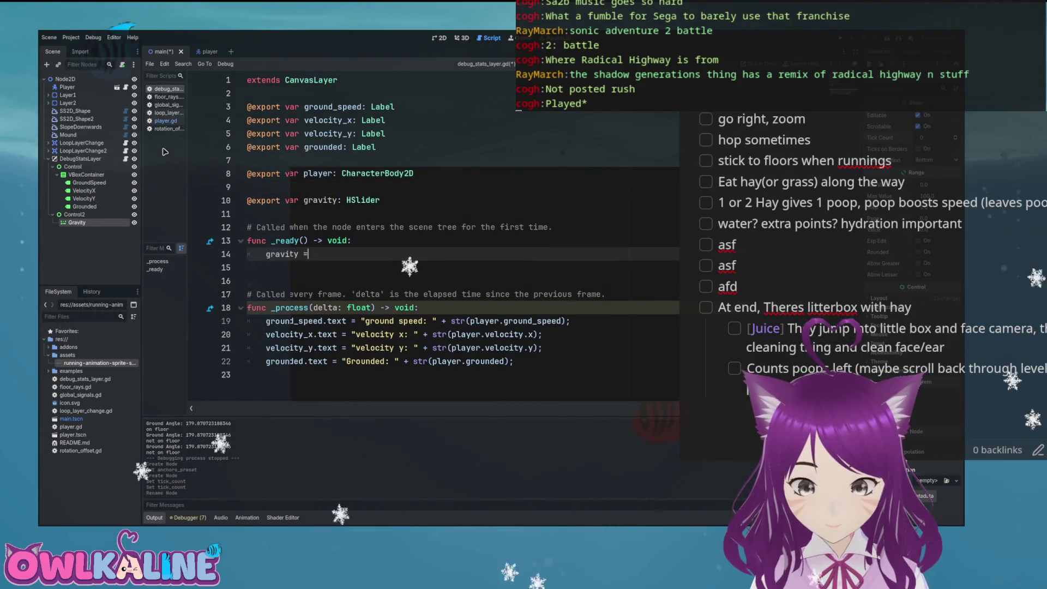
{"action": "type", "text": " = chara"}
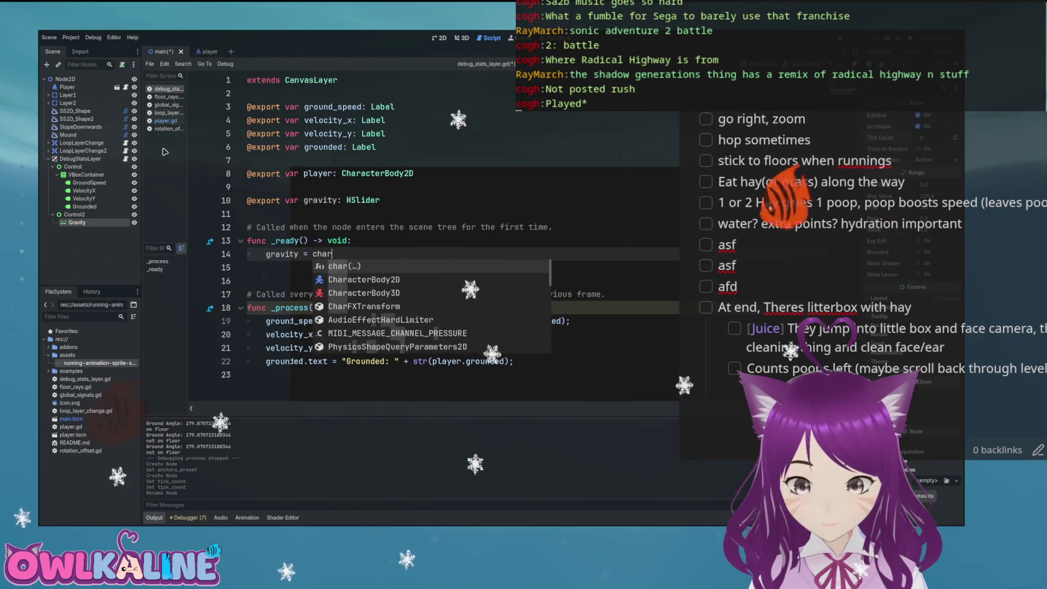
{"action": "key", "text": "BackSpace"}
{"action": "key", "text": "BackSpace"}
{"action": "key", "text": "BackSpace"}
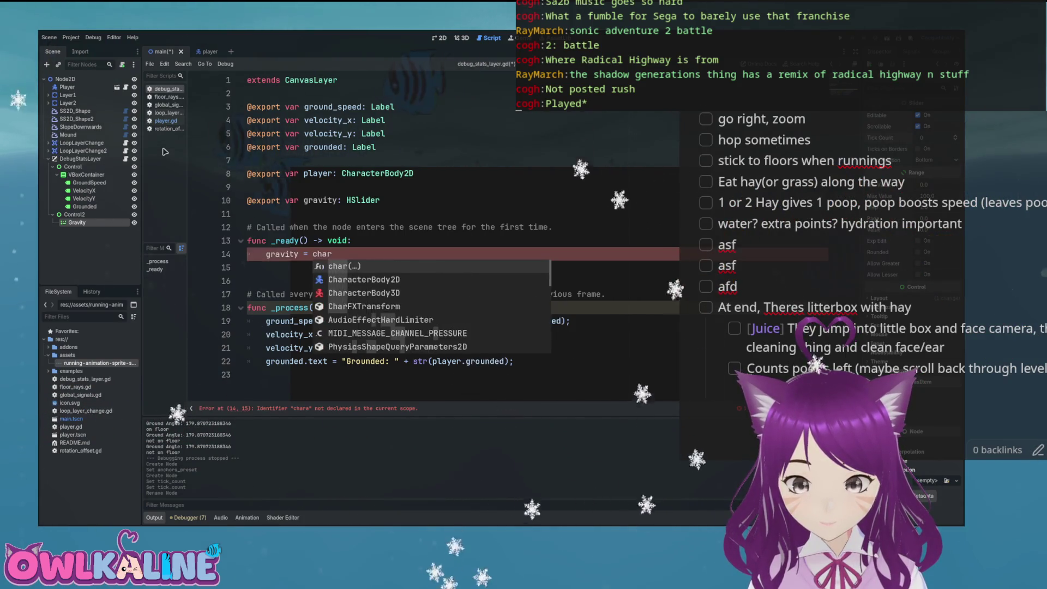
{"action": "type", "text": "player.gra"}
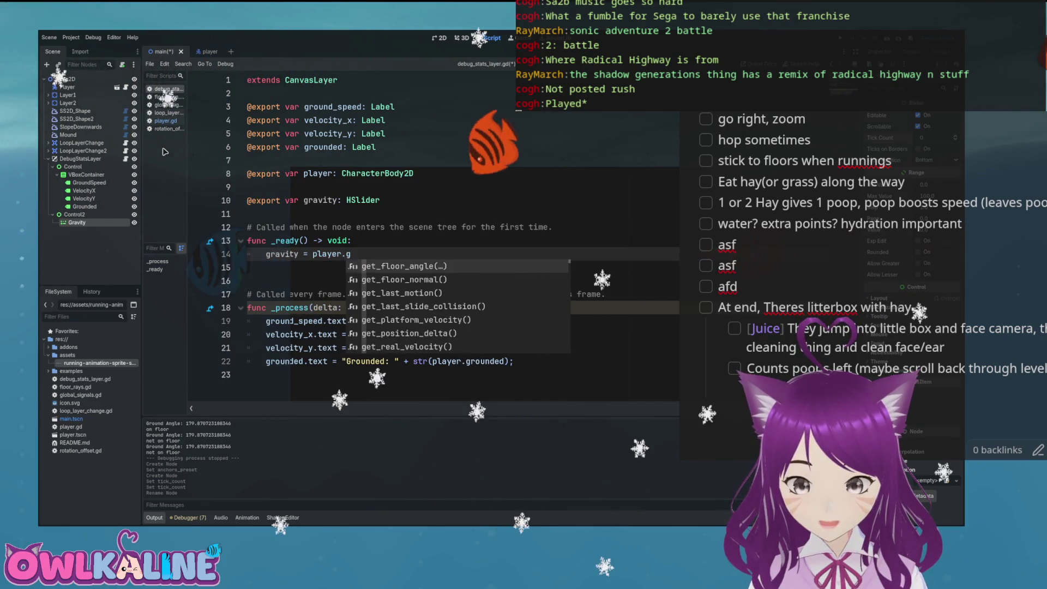
{"action": "type", "text": "vity;"}
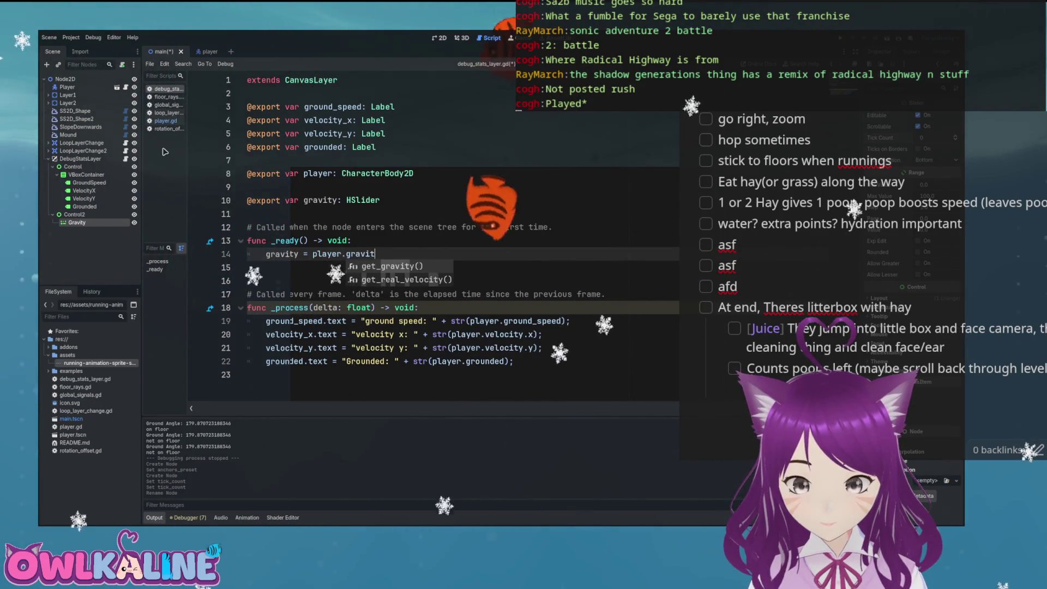
{"action": "key", "text": "ctrl+s"}
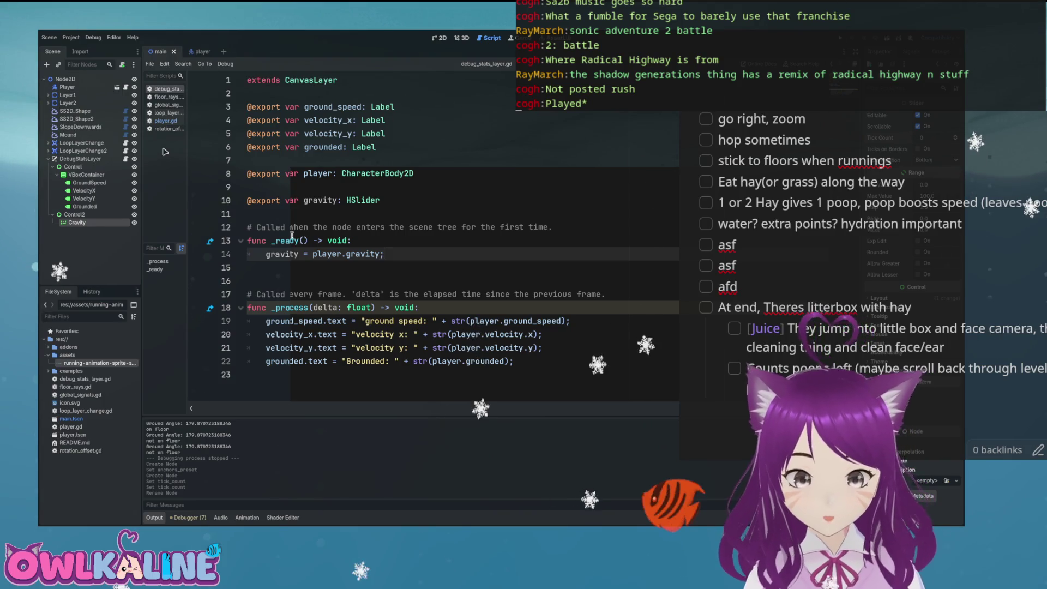
{"action": "key", "text": "alt+Left"}
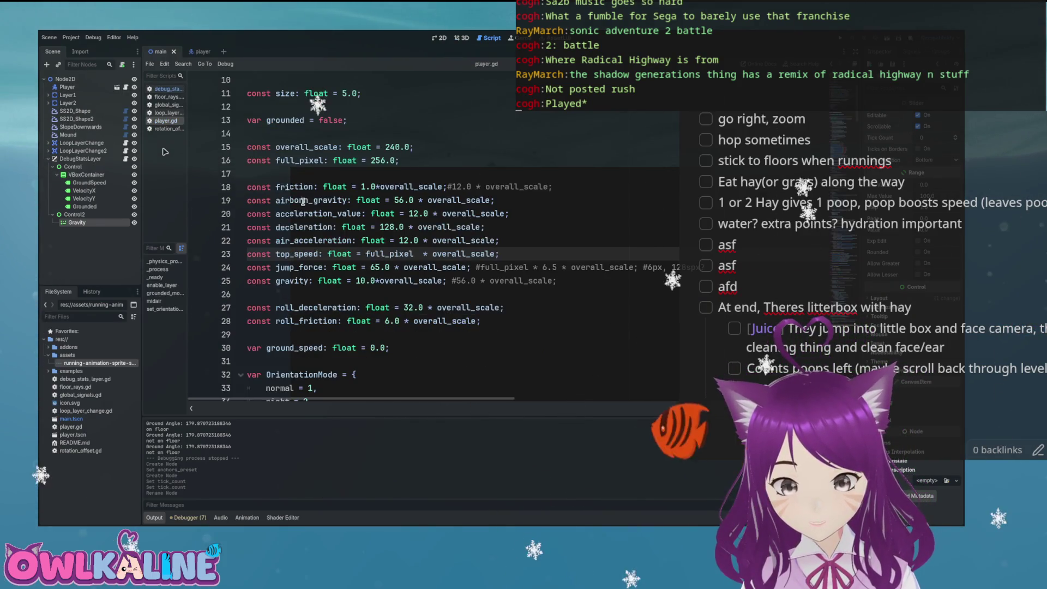
- Review the midair function in player.gd and do a quick test run
{"action": "scroll", "coordinate": [303, 202], "scroll_direction": "down", "scroll_amount": 15}
{"action": "scroll", "coordinate": [355, 229], "scroll_direction": "down", "scroll_amount": 7}
{"action": "scroll", "coordinate": [354, 229], "scroll_direction": "down", "scroll_amount": 10}
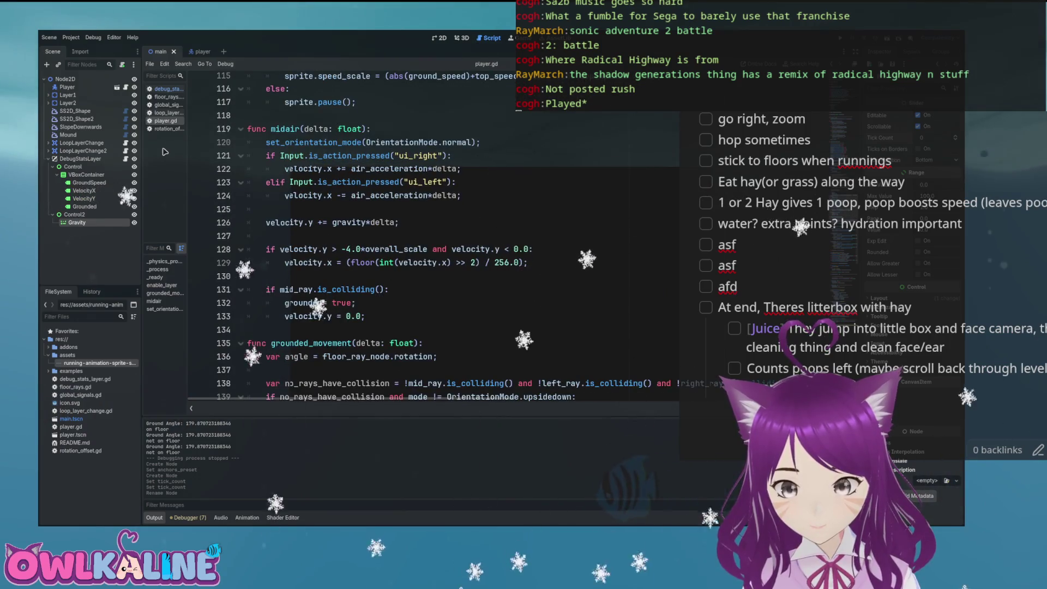
{"action": "scroll", "coordinate": [374, 206], "scroll_direction": "down", "scroll_amount": 1}
{"action": "left_click", "coordinate": [265, 181]}
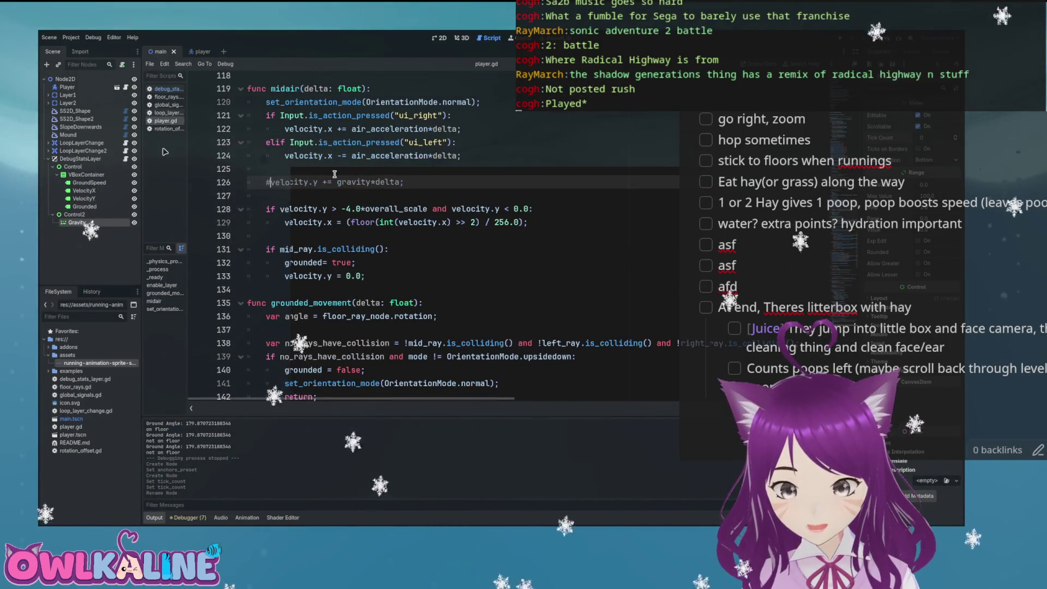
{"action": "key", "text": "Up"}
{"action": "key", "text": "F5"}
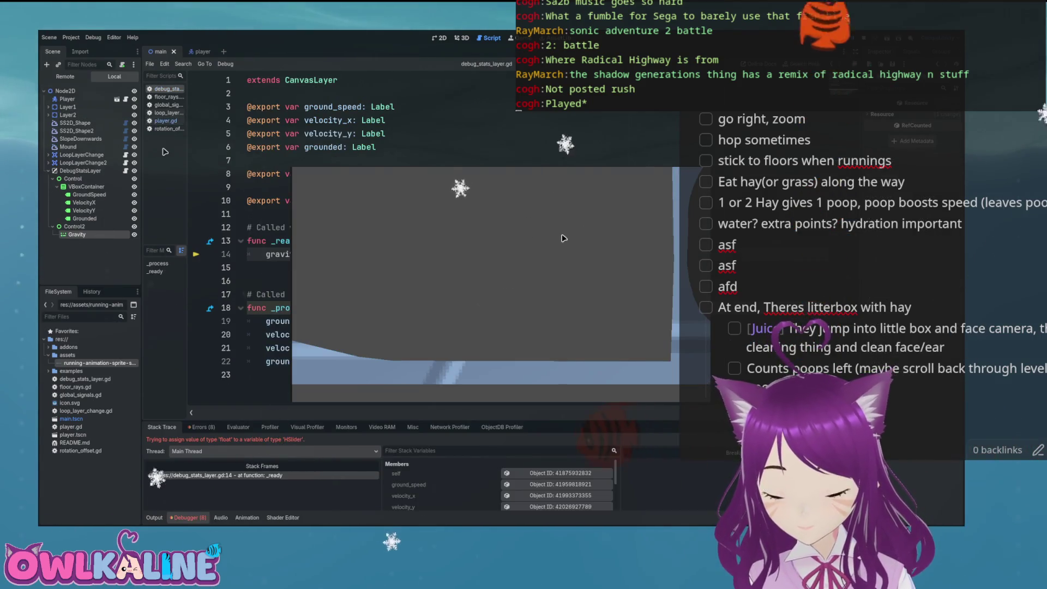
{"action": "key", "text": "F8"}
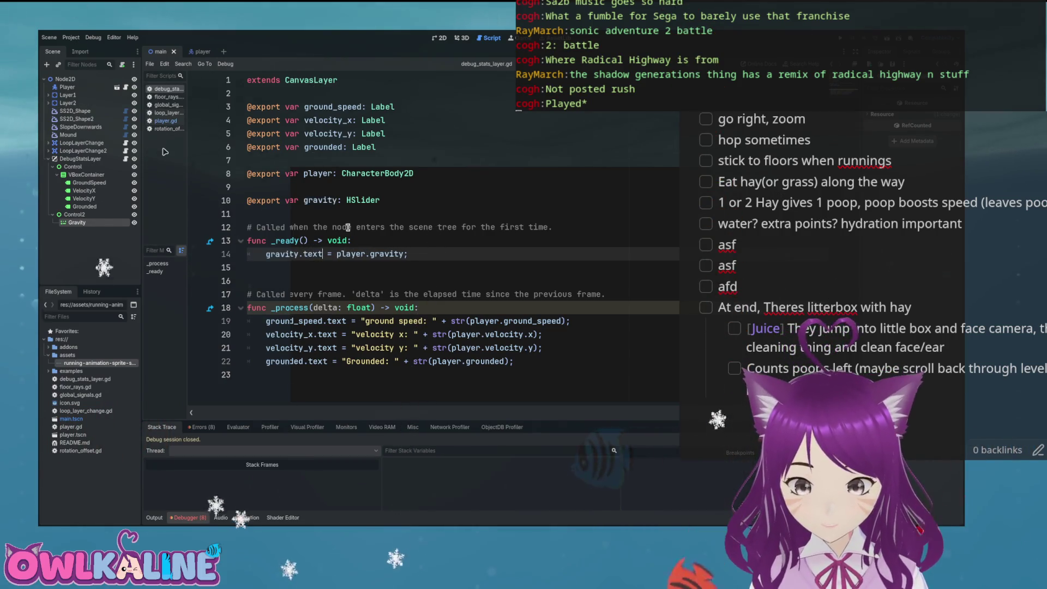
- Change line 14 to 'gravity.value = player.gravity' and save the script
{"action": "key", "text": "BackSpace"}
{"action": "key", "text": "BackSpace"}
{"action": "key", "text": "BackSpace"}
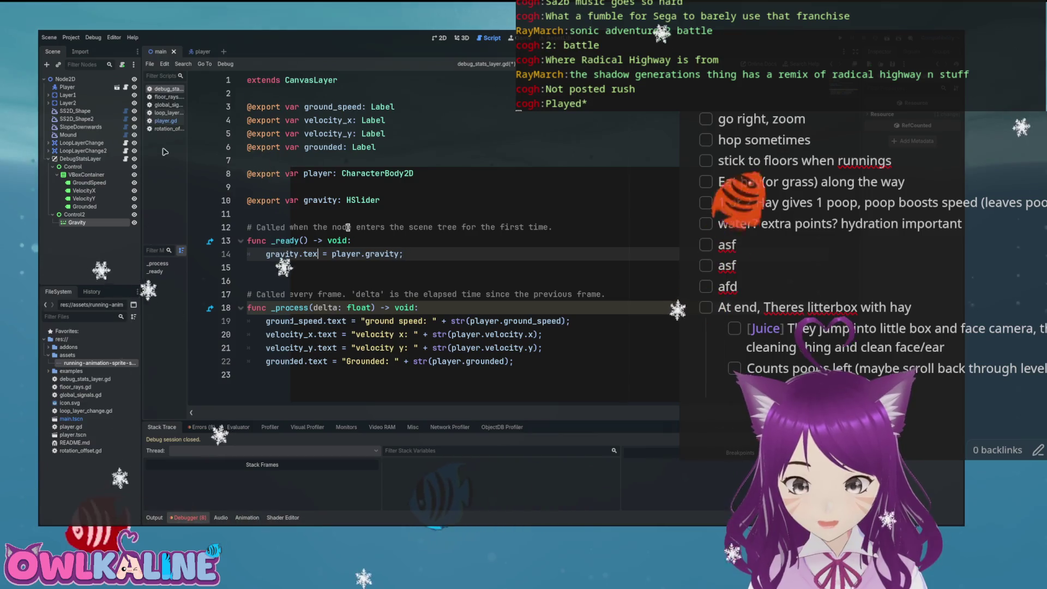
{"action": "type", "text": "value"}
{"action": "key", "text": "ctrl+s"}
- Test-run the game twice with a jump, then return to the 2D view
{"action": "key", "text": "F5"}
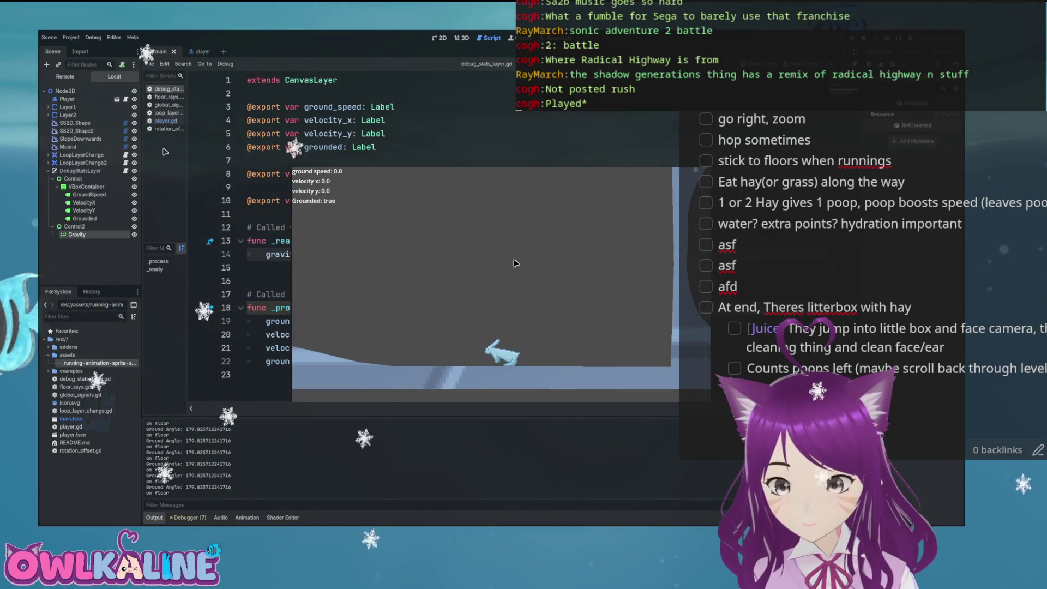
{"action": "key", "text": "Left"}
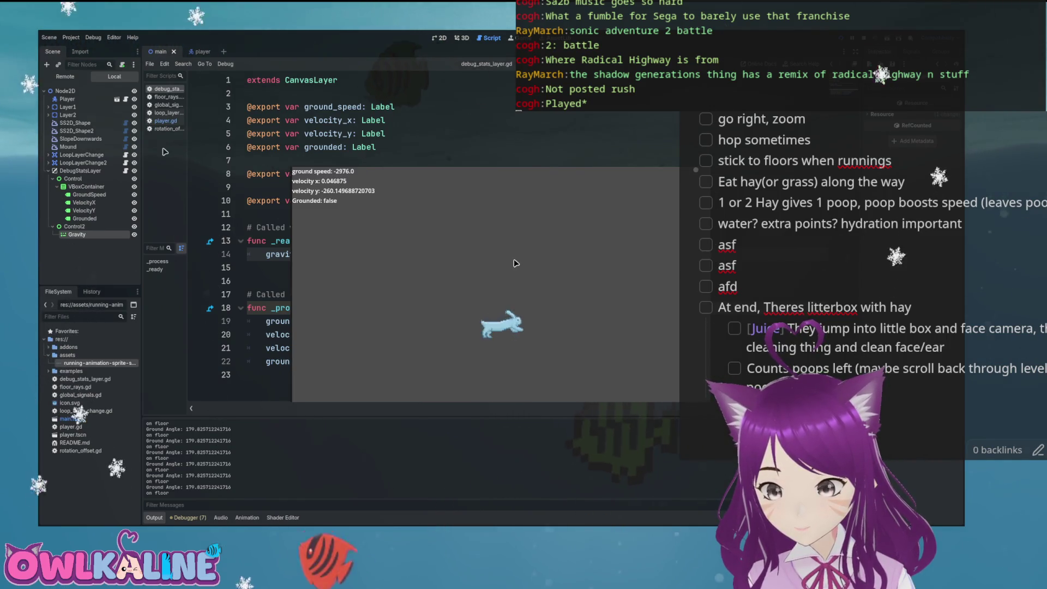
{"action": "key", "text": "F8"}
{"action": "key", "text": "F5"}
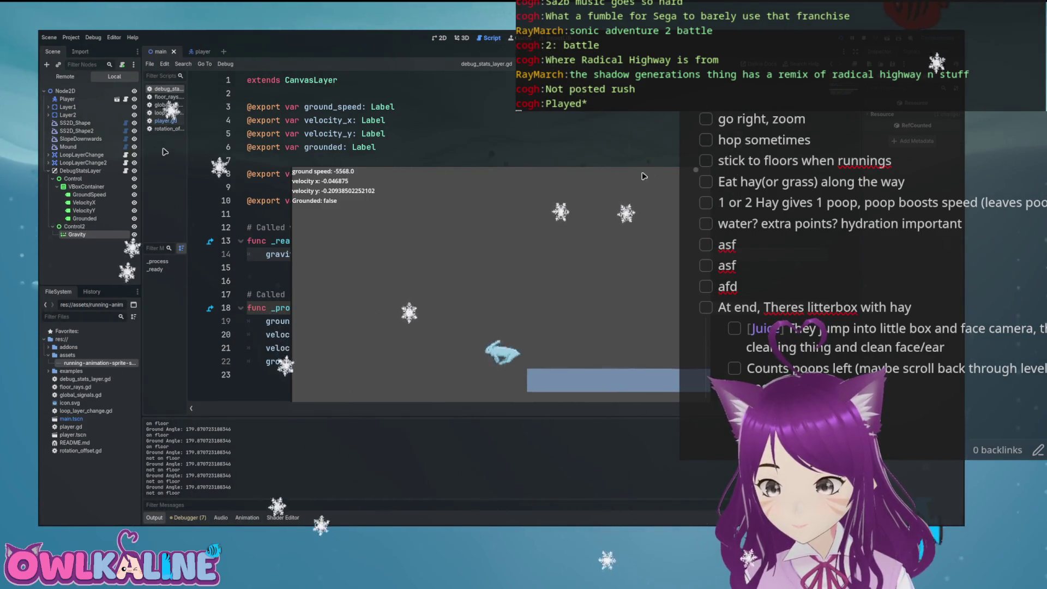
{"action": "key", "text": "F8"}
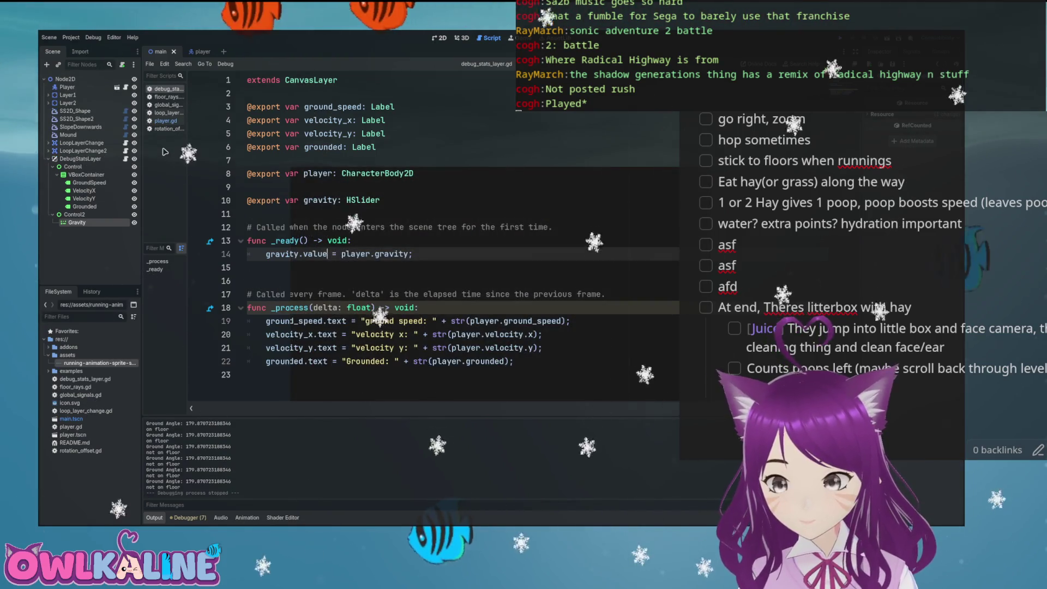
{"action": "key", "text": "ctrl+F1"}
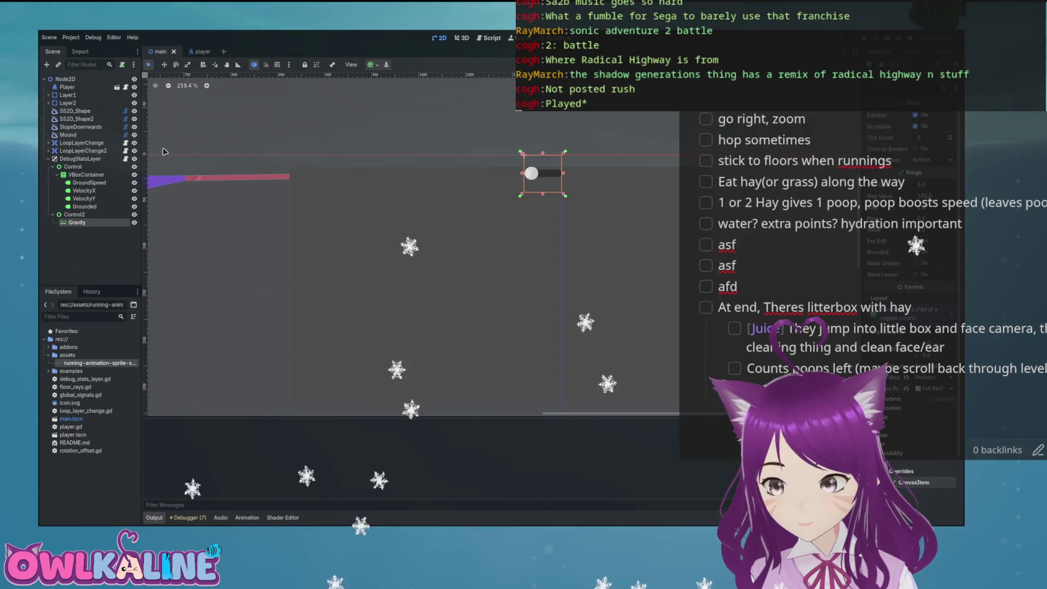
- Test-run the game, then try anchor presets on the Gravity slider
{"action": "key", "text": "F5"}
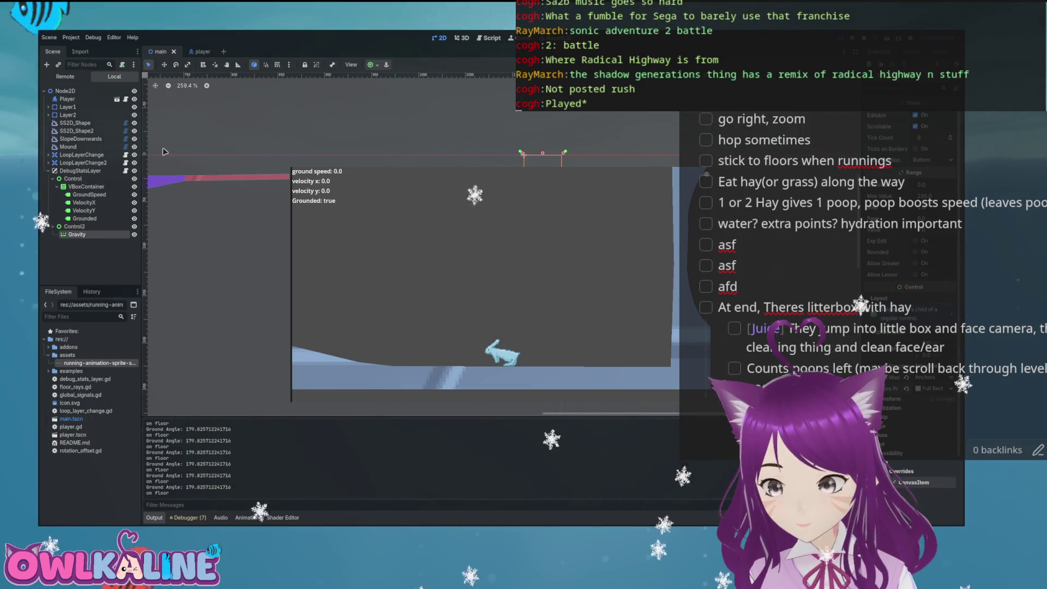
{"action": "key", "text": "F8"}
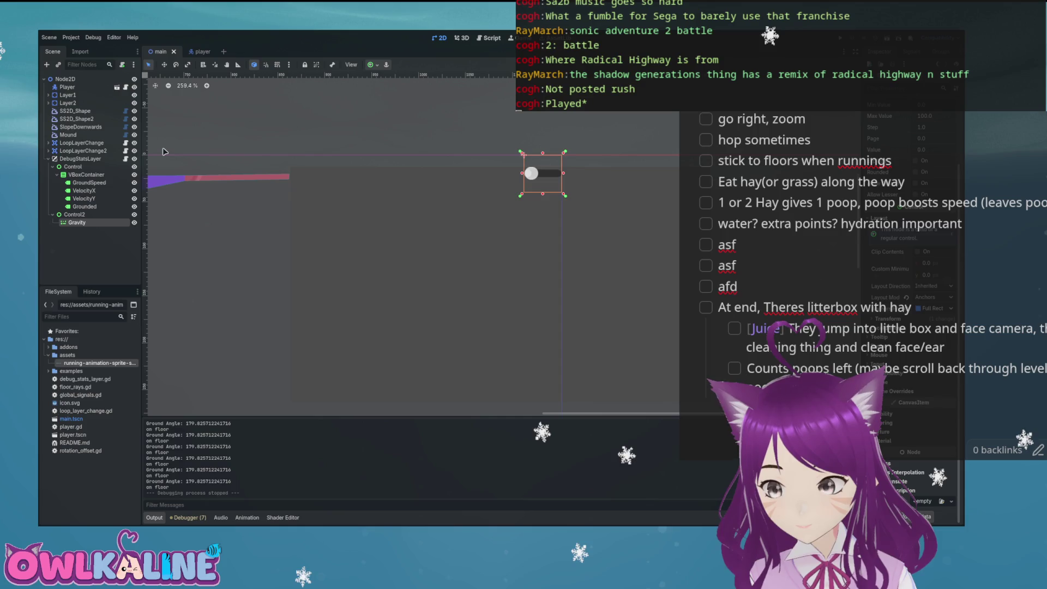
{"action": "left_click", "coordinate": [934, 308]}
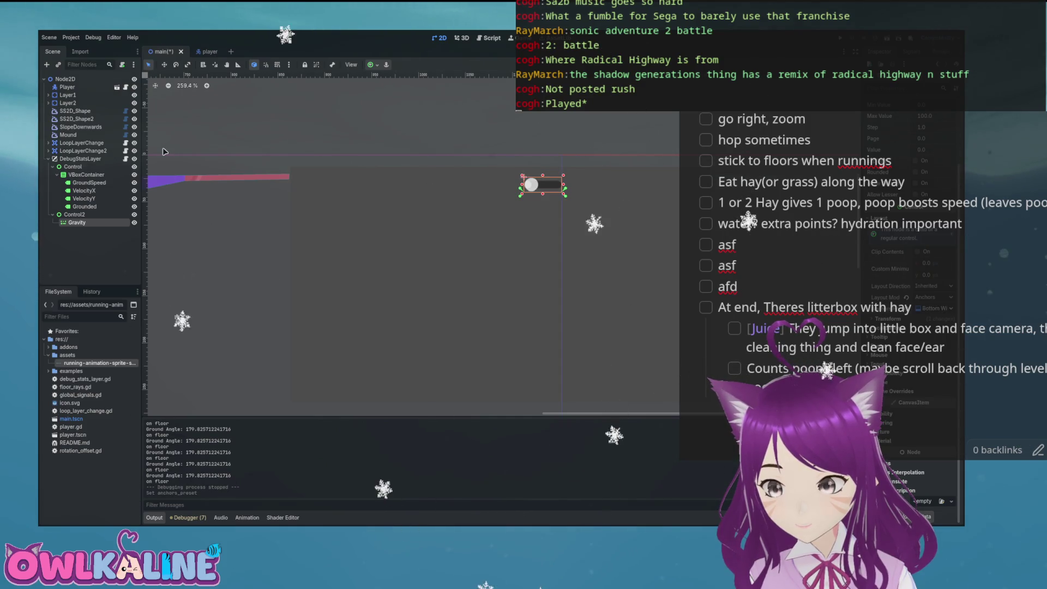
{"action": "left_click", "coordinate": [934, 308]}
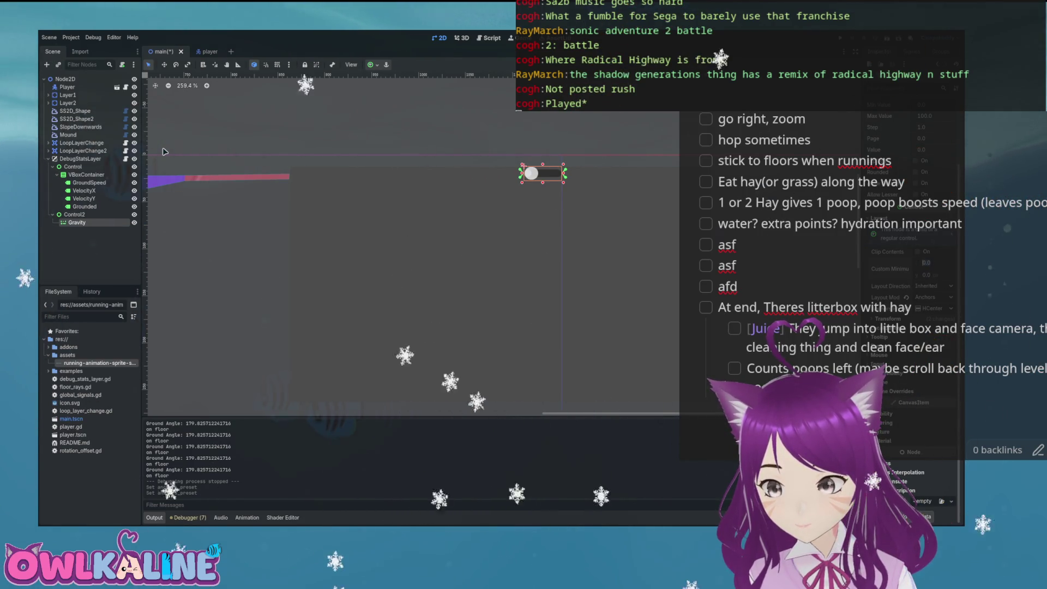
- Set Gravity's Custom Minimum Size X to 100 and anchor it Top Left
{"action": "type", "text": "50"}
{"action": "key", "text": "Return"}
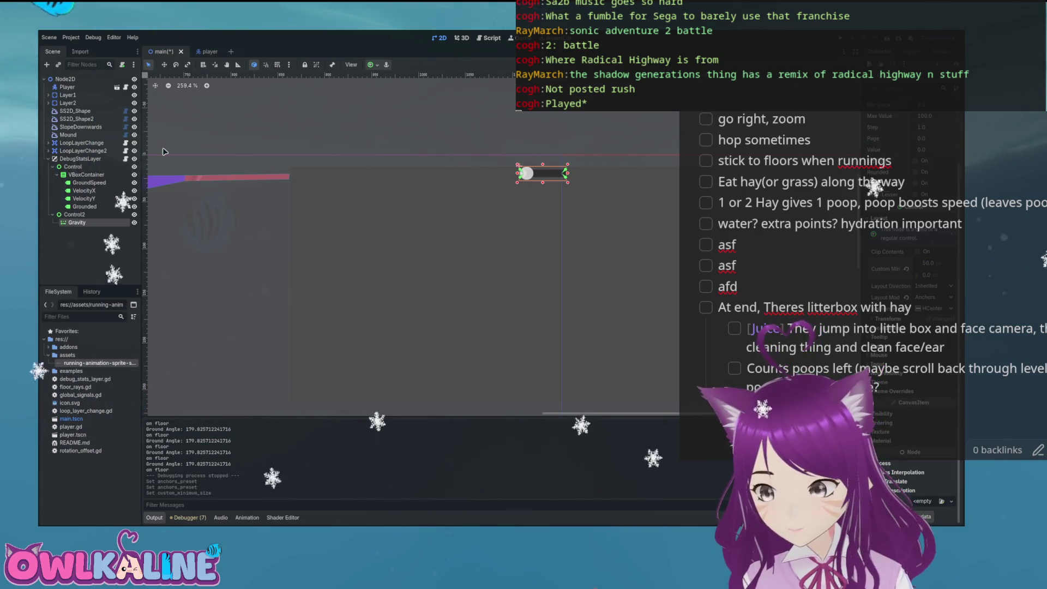
{"action": "type", "text": "100"}
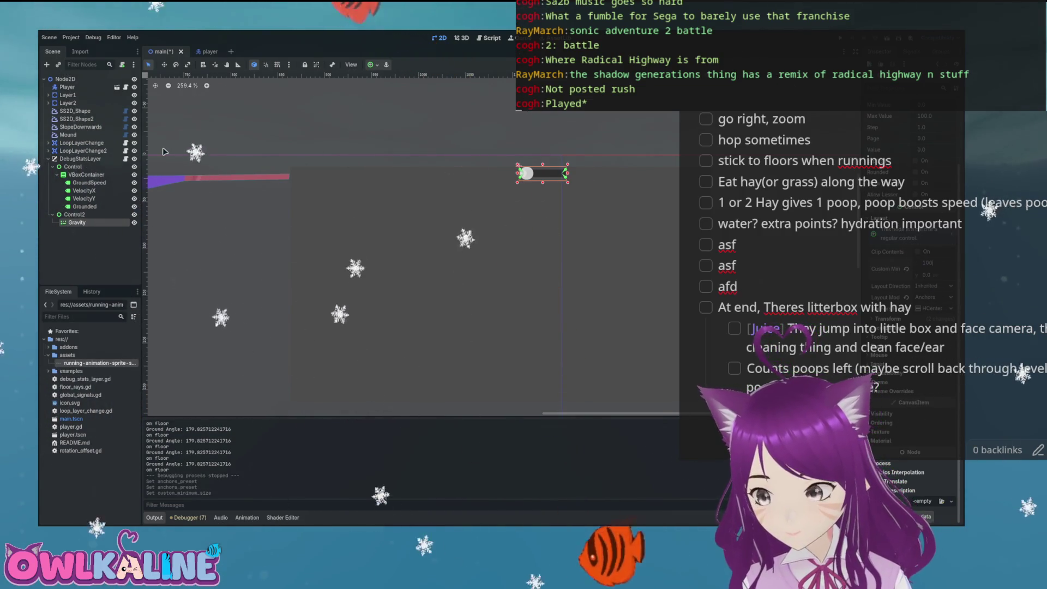
{"action": "key", "text": "Return"}
{"action": "left_click", "coordinate": [934, 308]}
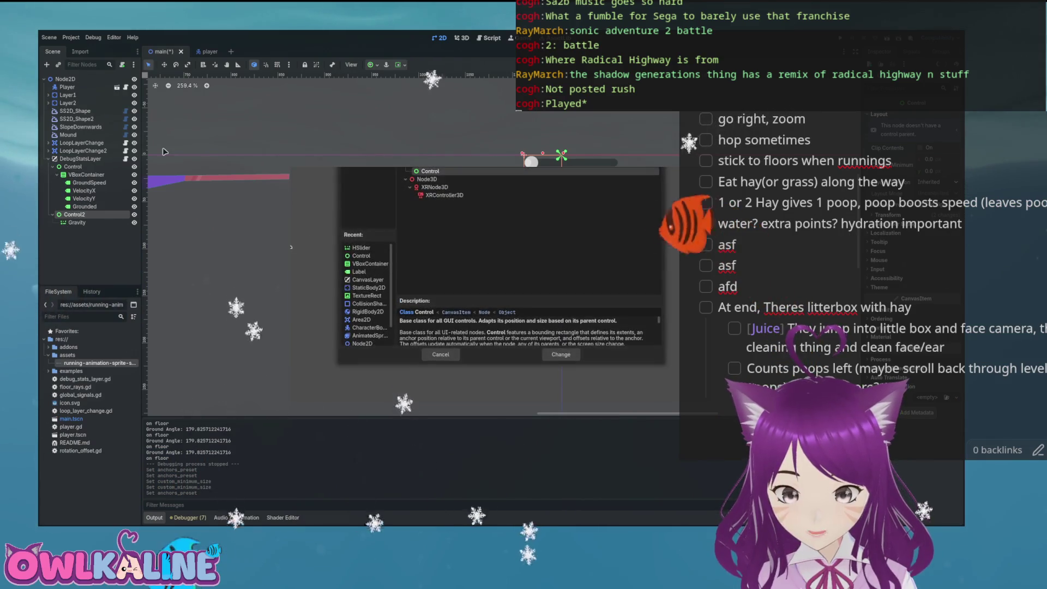
- Change Control2 to an AspectRatioContainer, keeping horizontal alignment at Center
{"action": "key", "text": "BackSpace"}
{"action": "type", "text": "p"}
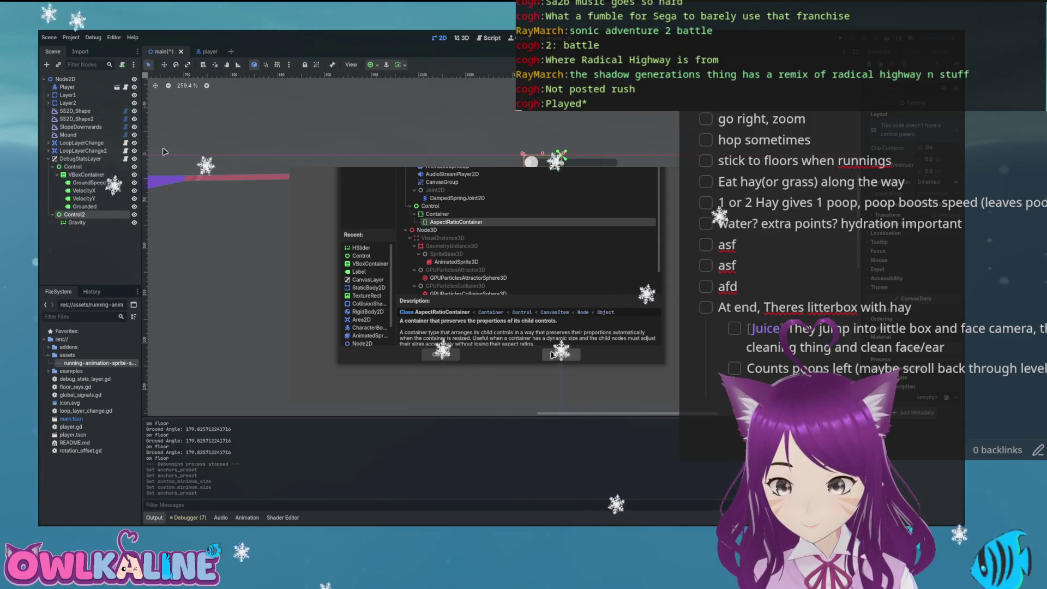
{"action": "left_click", "coordinate": [552, 354]}
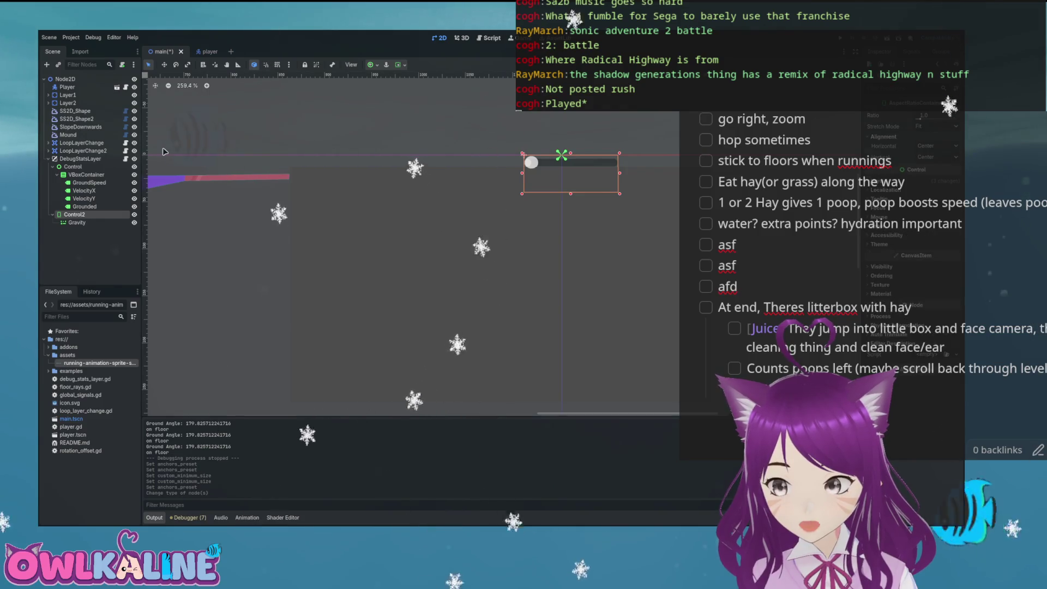
{"action": "left_click", "coordinate": [935, 146]}
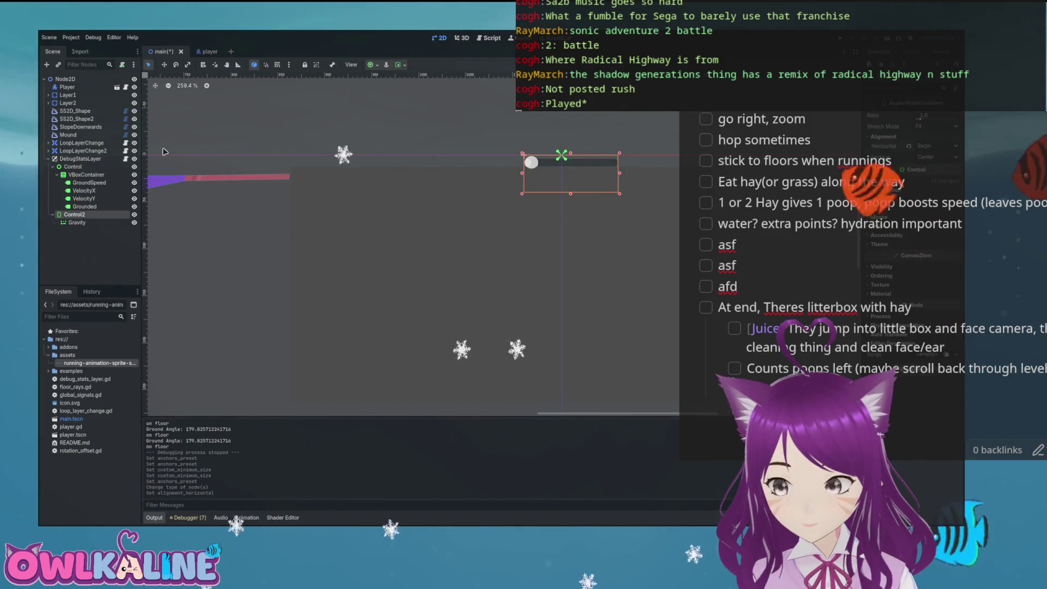
{"action": "left_click", "coordinate": [936, 146]}
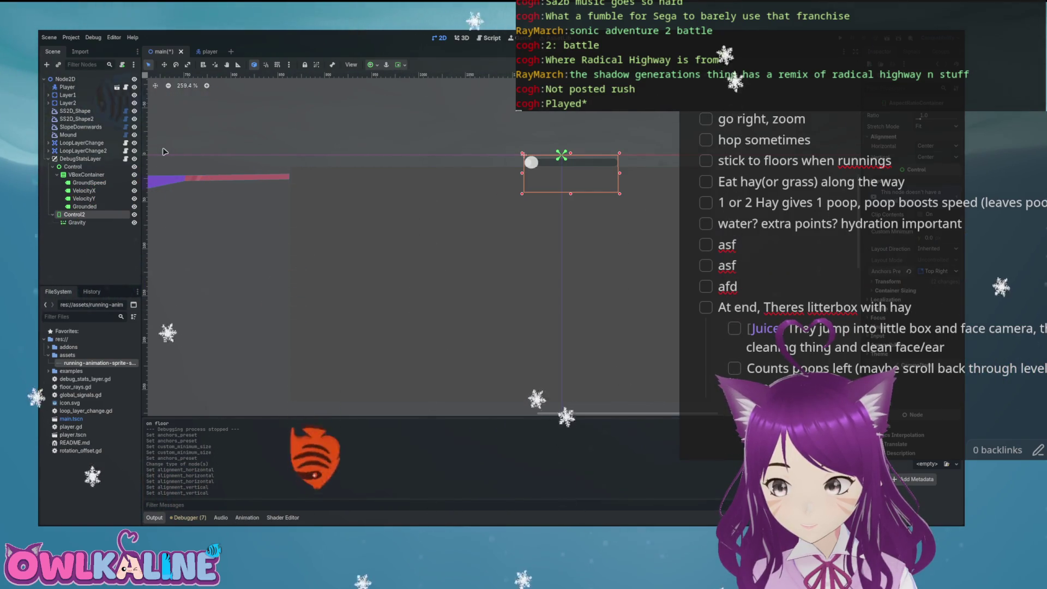
- Pan the 2D view to select the Gravity slider, and save the scene
{"action": "scroll", "coordinate": [592, 170], "scroll_direction": "down", "scroll_amount": 6}
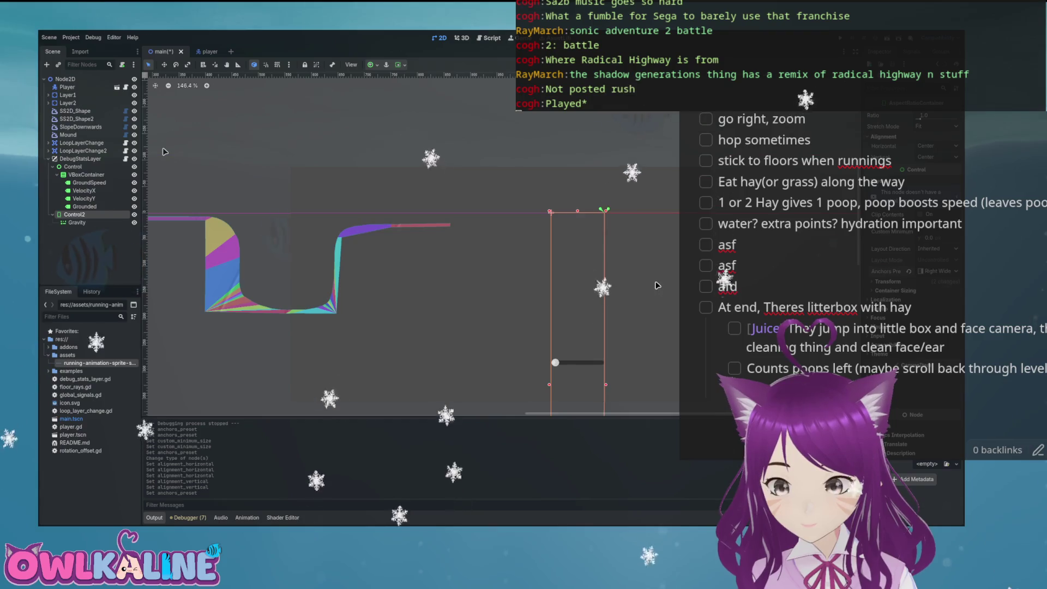
{"action": "left_click_drag", "start_coordinate": [593, 170], "coordinate": [645, 262]}
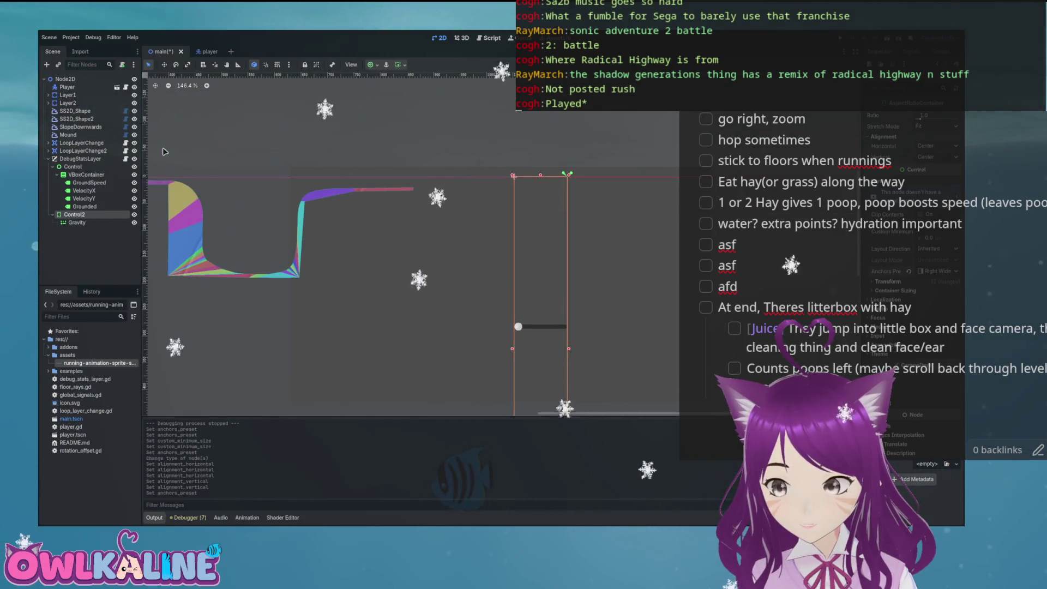
{"action": "left_click", "coordinate": [542, 327]}
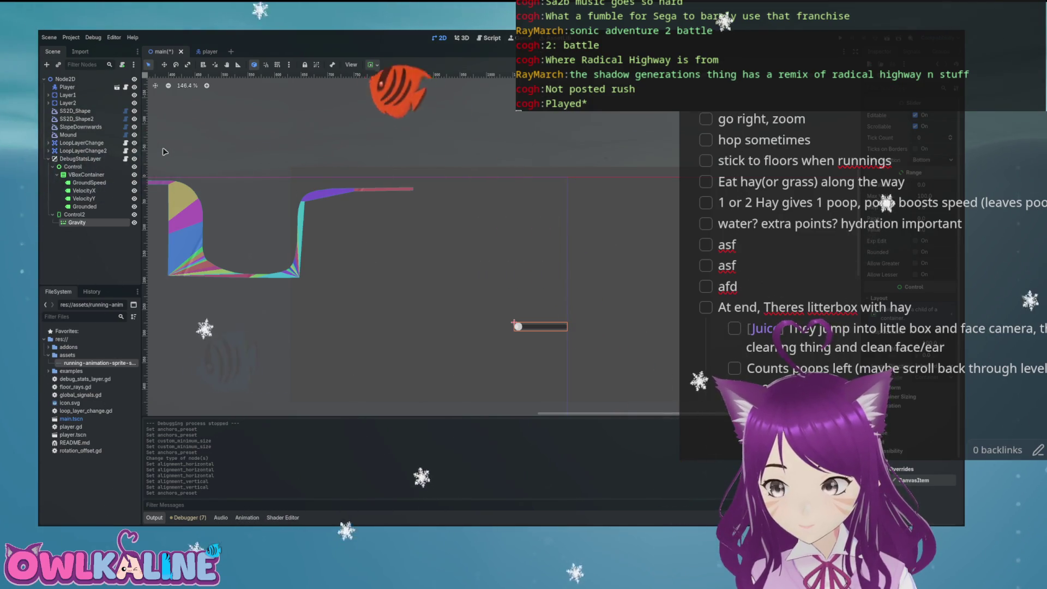
{"action": "scroll", "coordinate": [164, 151], "scroll_direction": "left", "scroll_amount": 4}
{"action": "scroll", "coordinate": [164, 151], "scroll_direction": "down", "scroll_amount": 2}
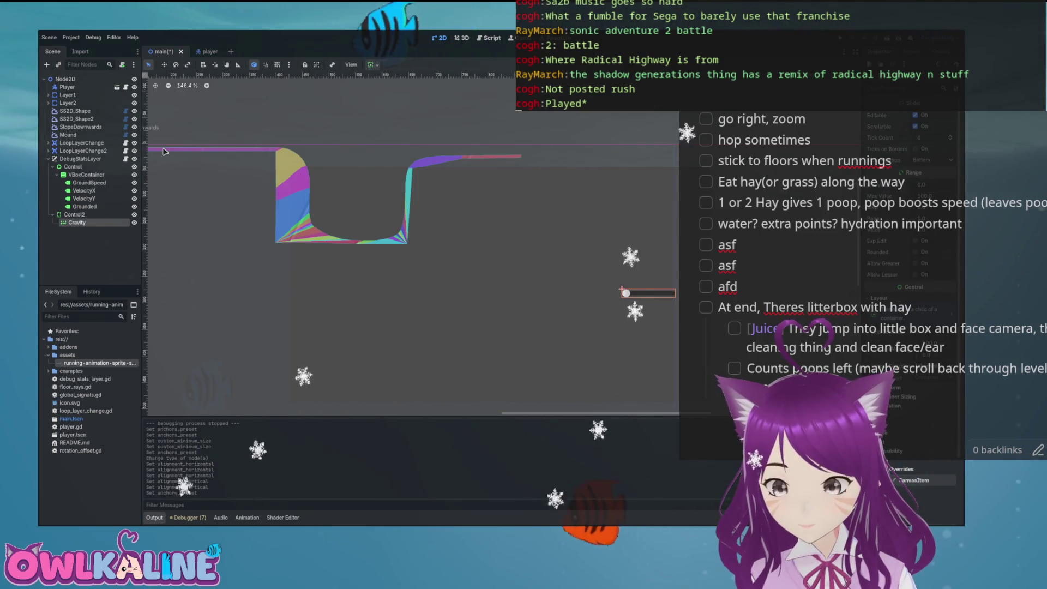
{"action": "key", "text": "ctrl+s"}
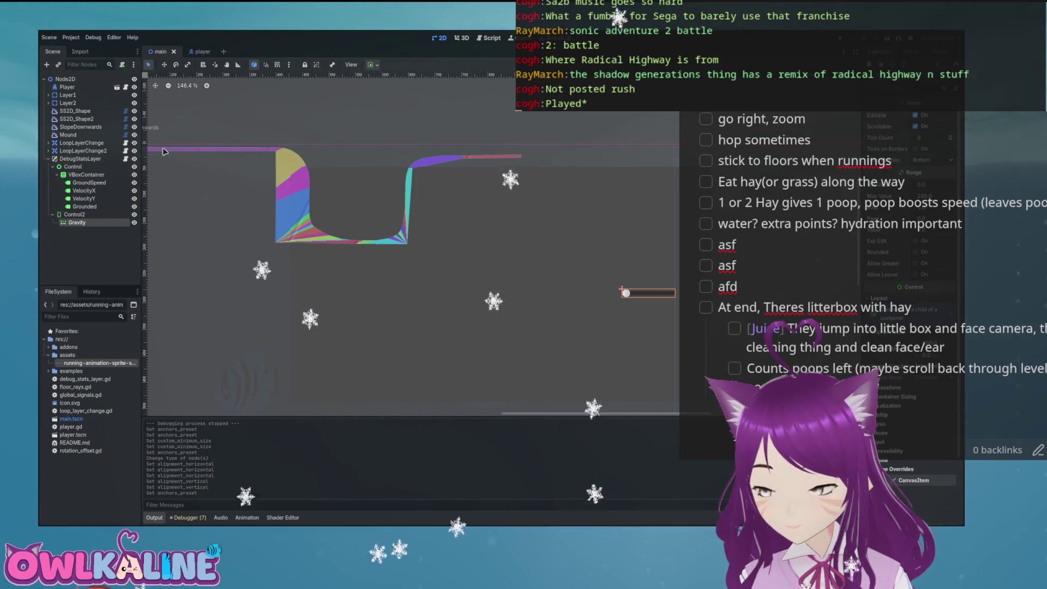
- Play the game running the bunny left up the slope, then stop and open debug_stats_layer.gd
{"action": "key", "text": "F5"}
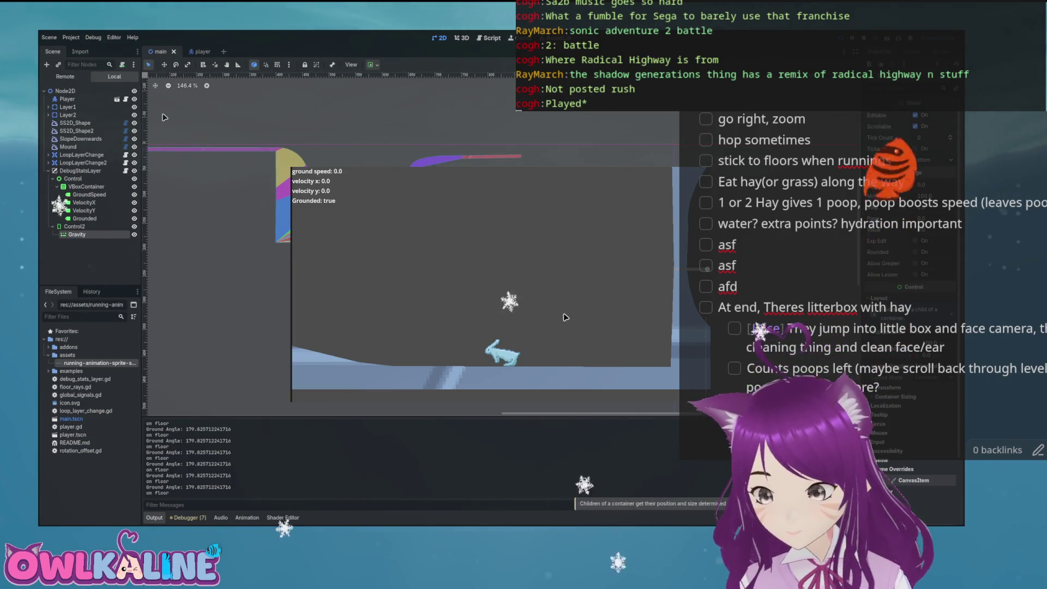
{"action": "key", "text": "Left"}
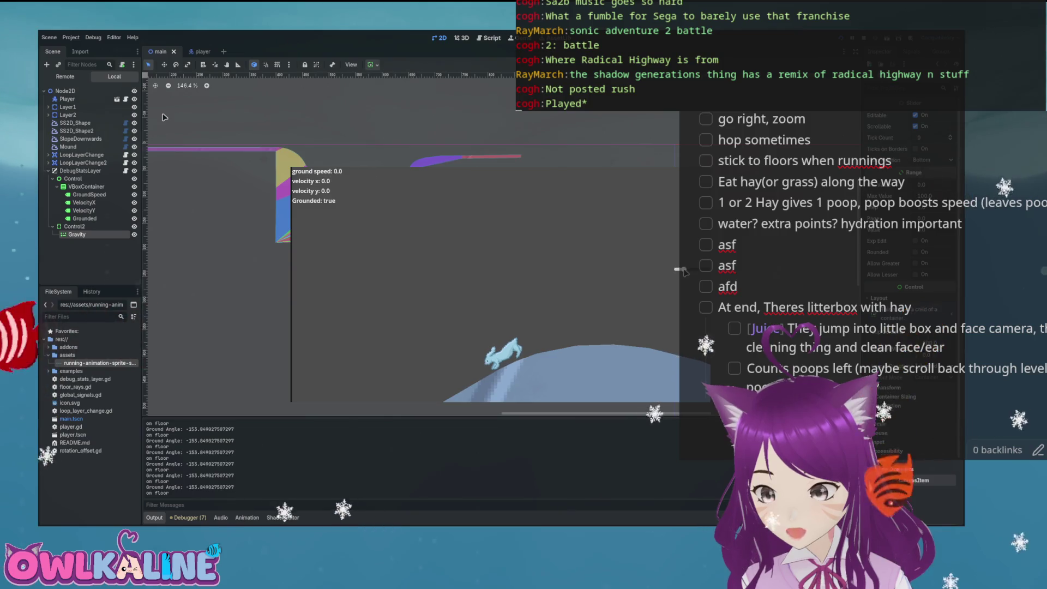
{"action": "key", "text": "Left"}
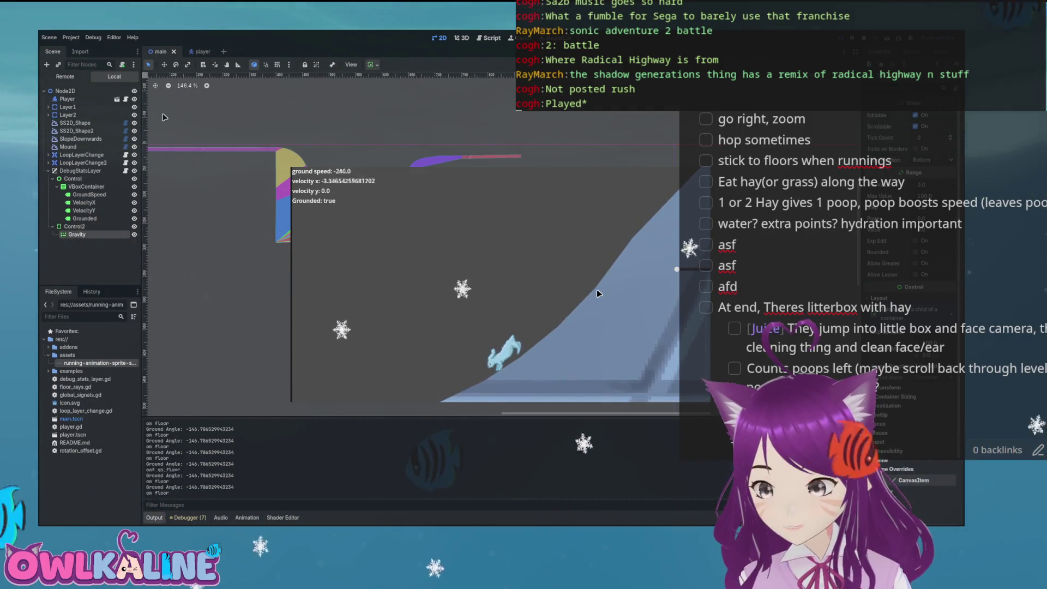
{"action": "key", "text": "Left"}
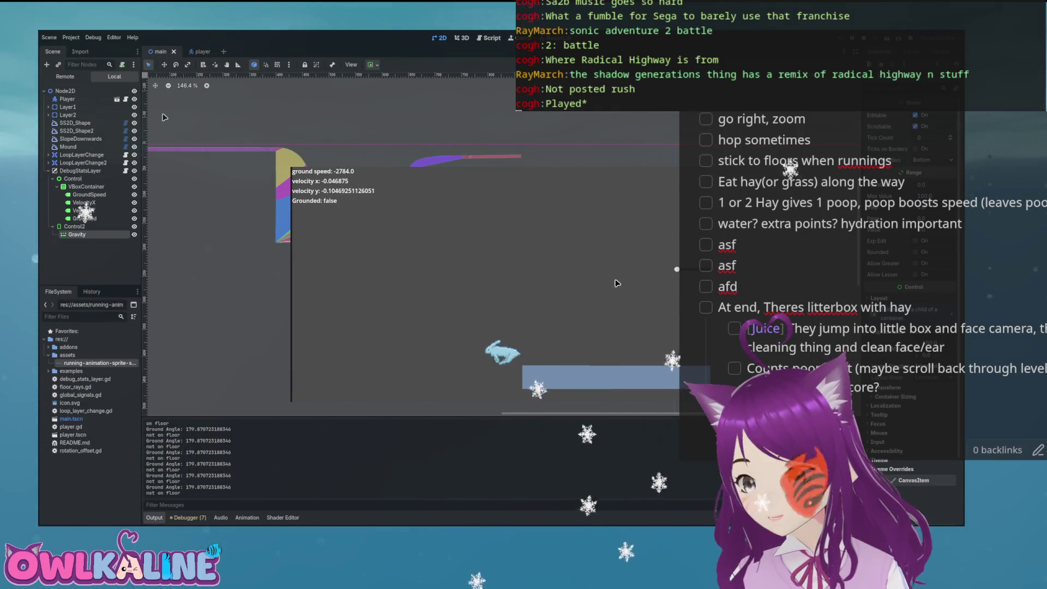
{"action": "key", "text": "F8"}
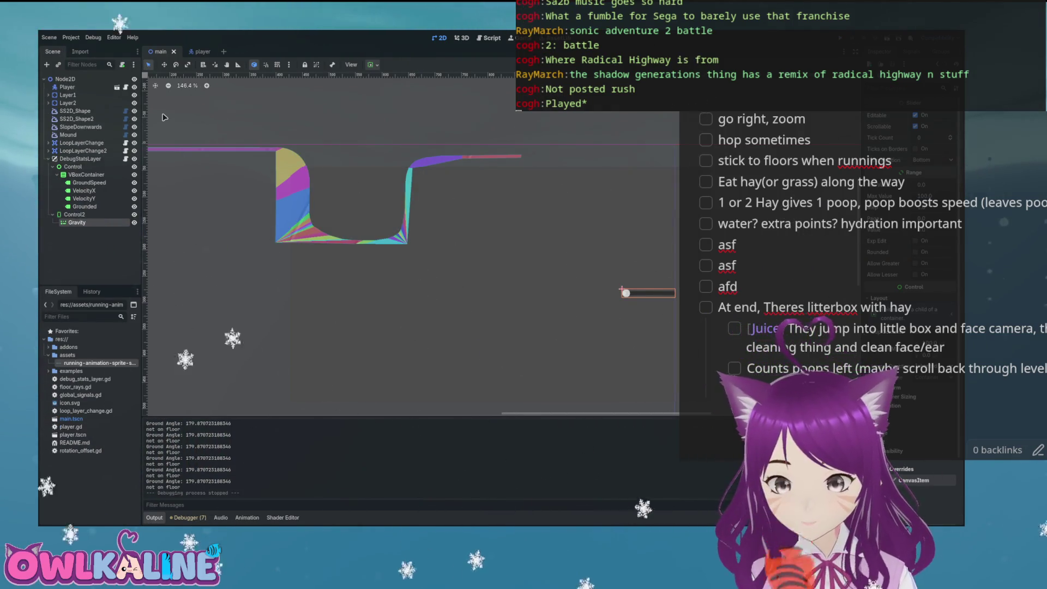
{"action": "key", "text": "ctrl+F3"}
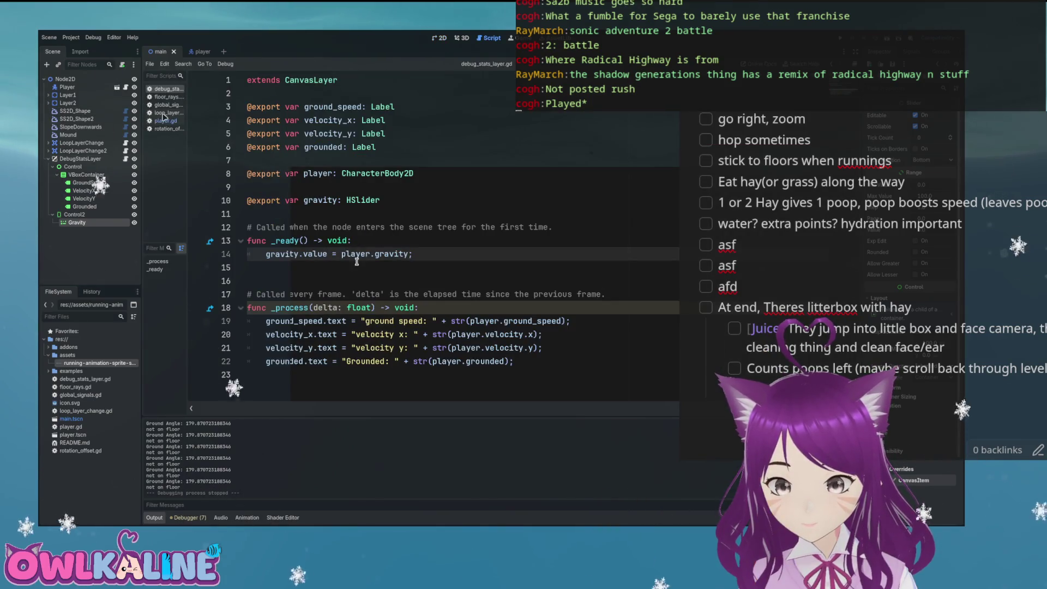
- Try a player.gravity line after line 22, then delete it and return to _ready
{"action": "left_click", "coordinate": [356, 263]}
{"action": "left_click", "coordinate": [548, 354]}
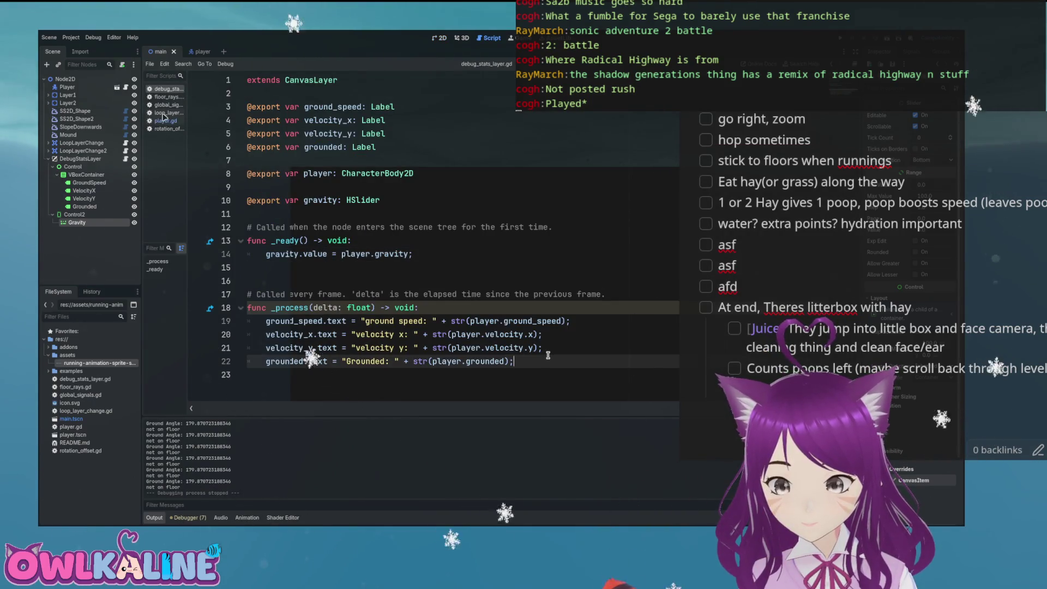
{"action": "key", "text": "Return"}
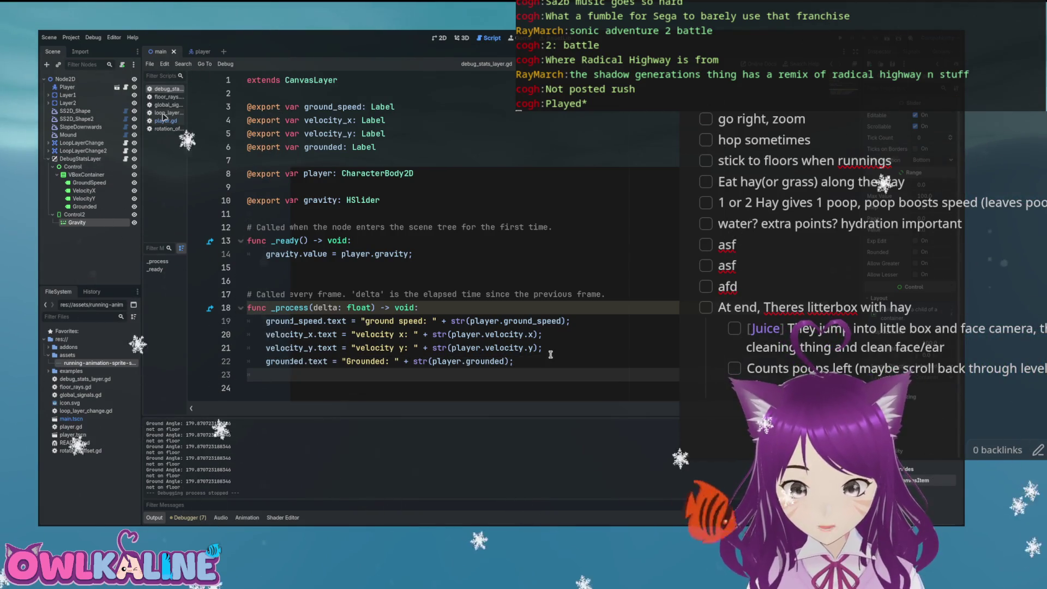
{"action": "key", "text": "Return"}
{"action": "type", "text": "player.gravity"}
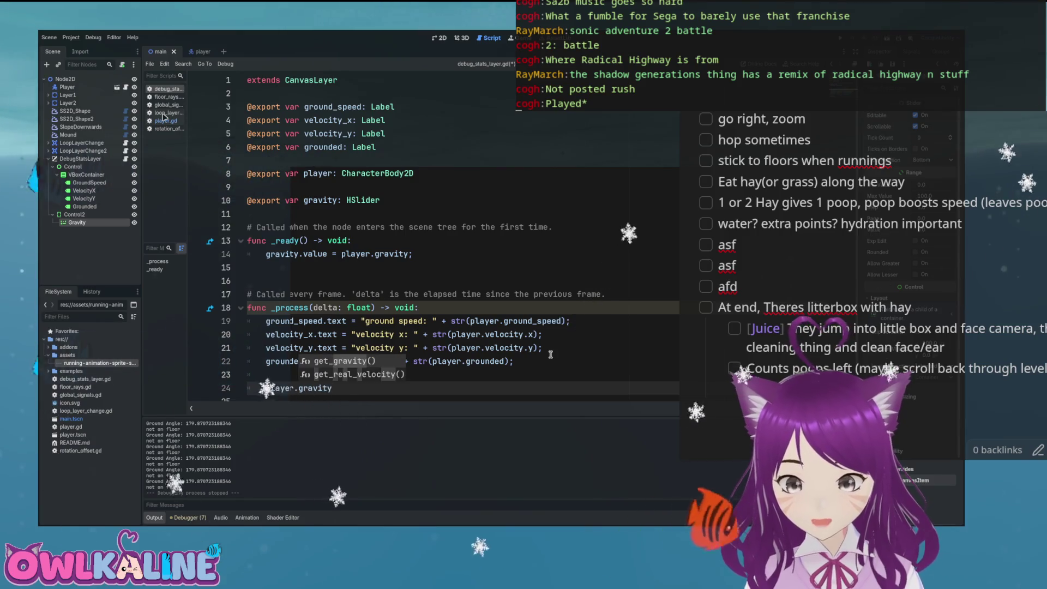
{"action": "key", "text": "ctrl+a"}
{"action": "key", "text": "End"}
{"action": "key", "text": "shift+Home"}
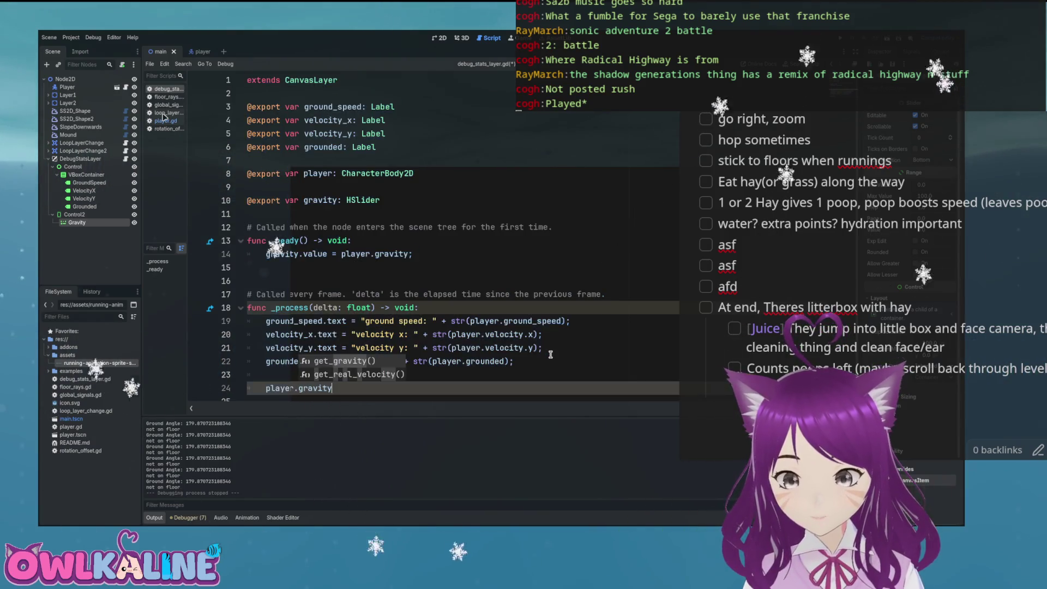
{"action": "key", "text": "BackSpace"}
{"action": "key", "text": "BackSpace"}
{"action": "key", "text": "Up"}
{"action": "key", "text": "Up"}
{"action": "key", "text": "Up"}
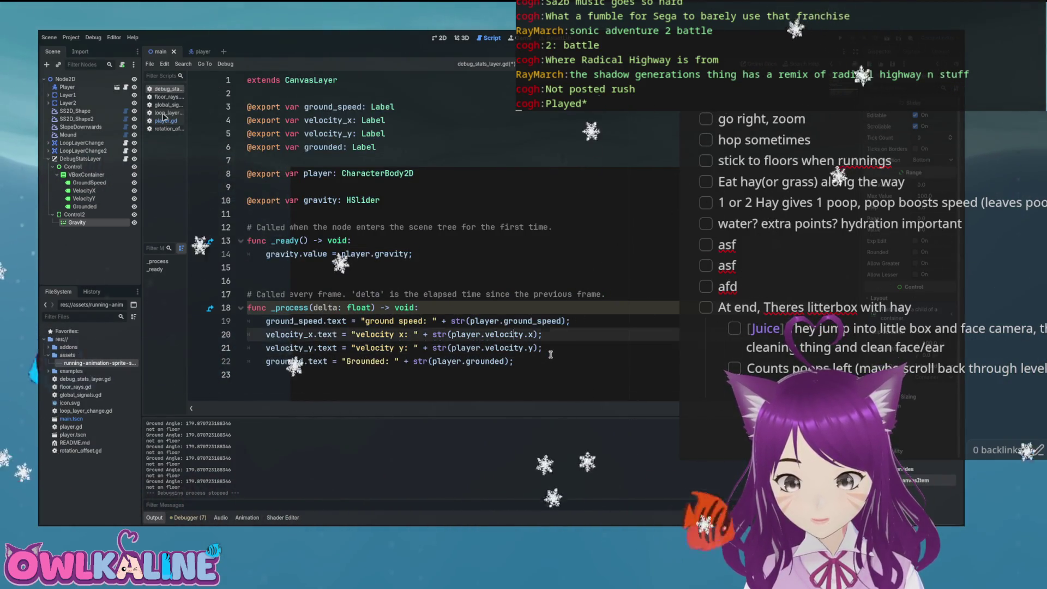
{"action": "key", "text": "Up"}
{"action": "key", "text": "Up"}
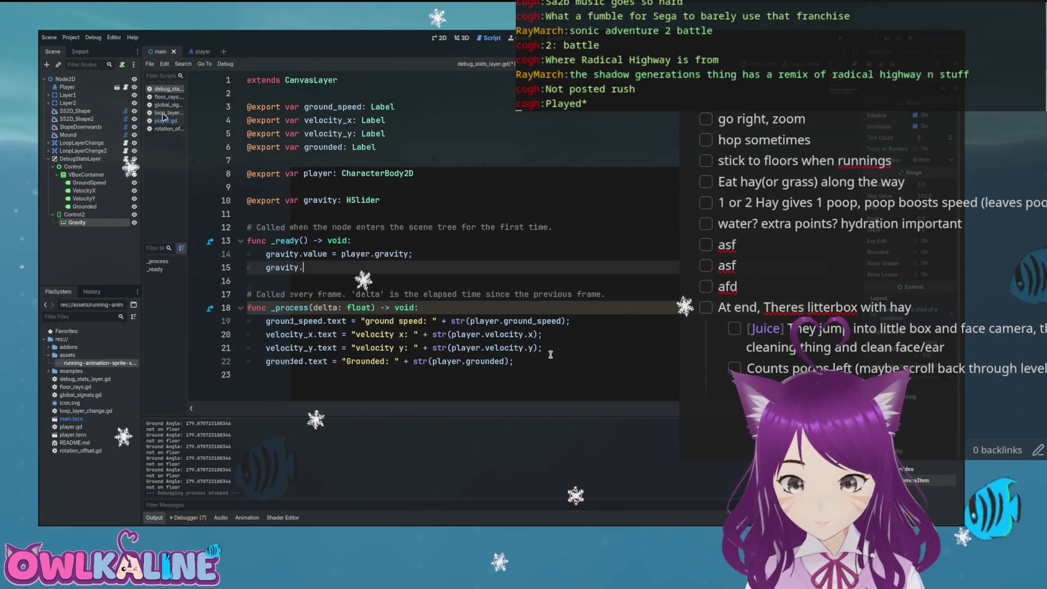
- Connect value_changed to update_gravity and declare func update_gravity(value: float)
{"action": "type", "text": "va"}
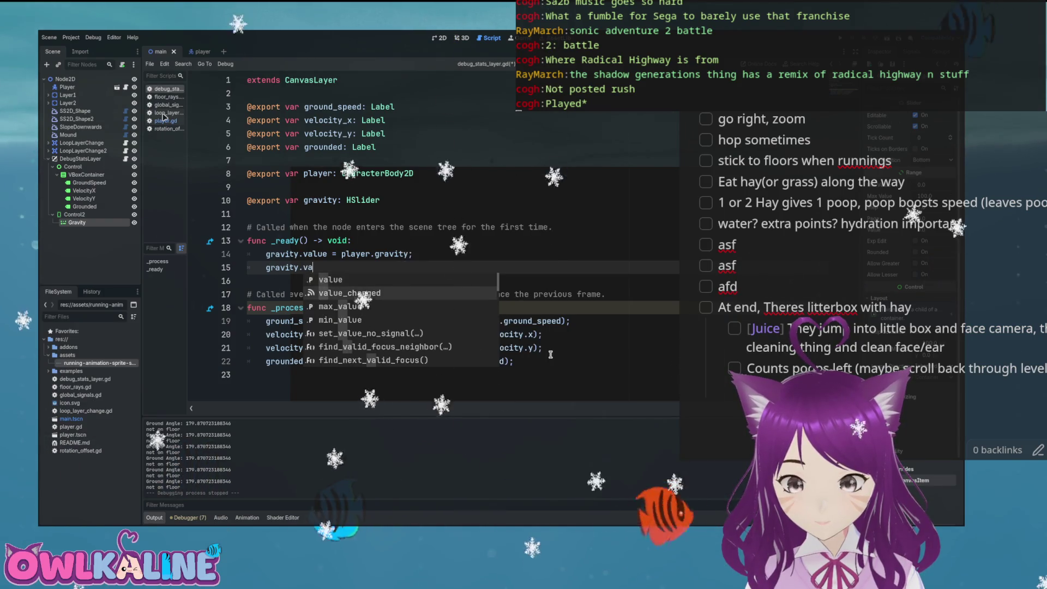
{"action": "type", "text": "lue_changed.cnnect"}
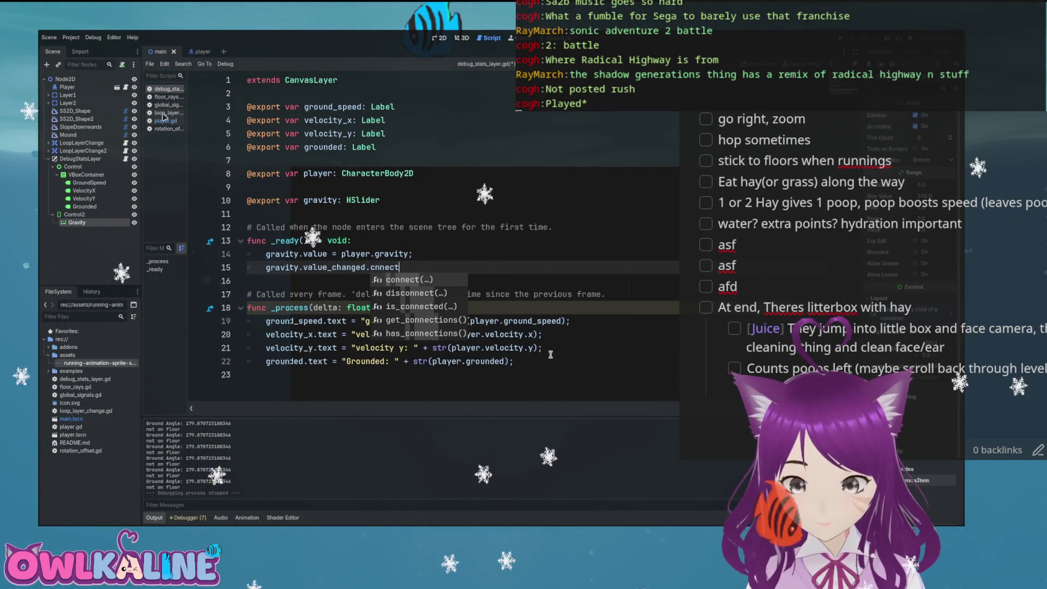
{"action": "type", "text": "()"}
{"action": "key", "text": "End"}
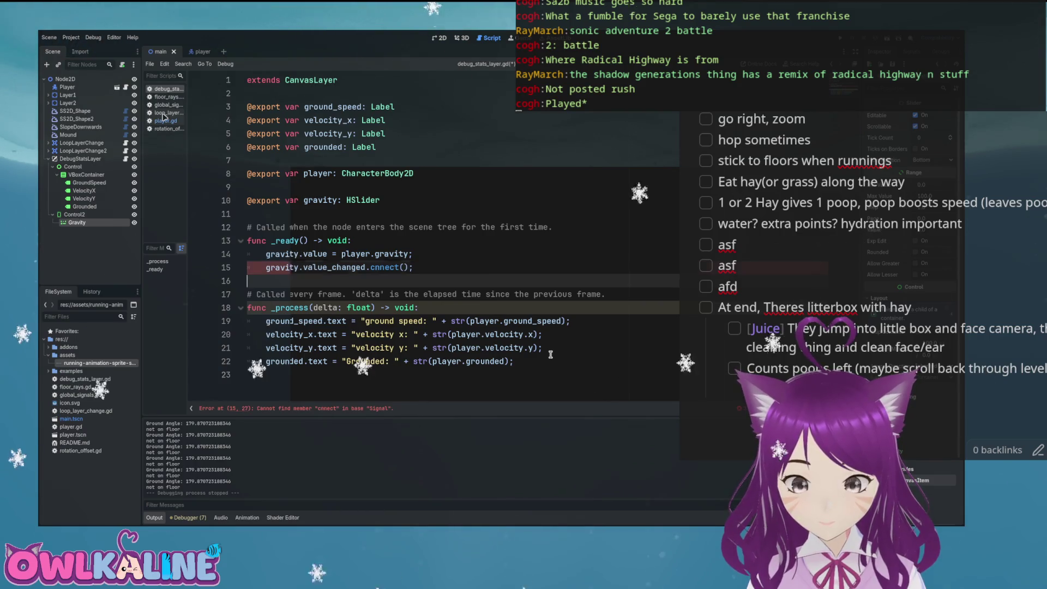
{"action": "key", "text": "Return"}
{"action": "key", "text": "Return"}
{"action": "type", "text": "func update"}
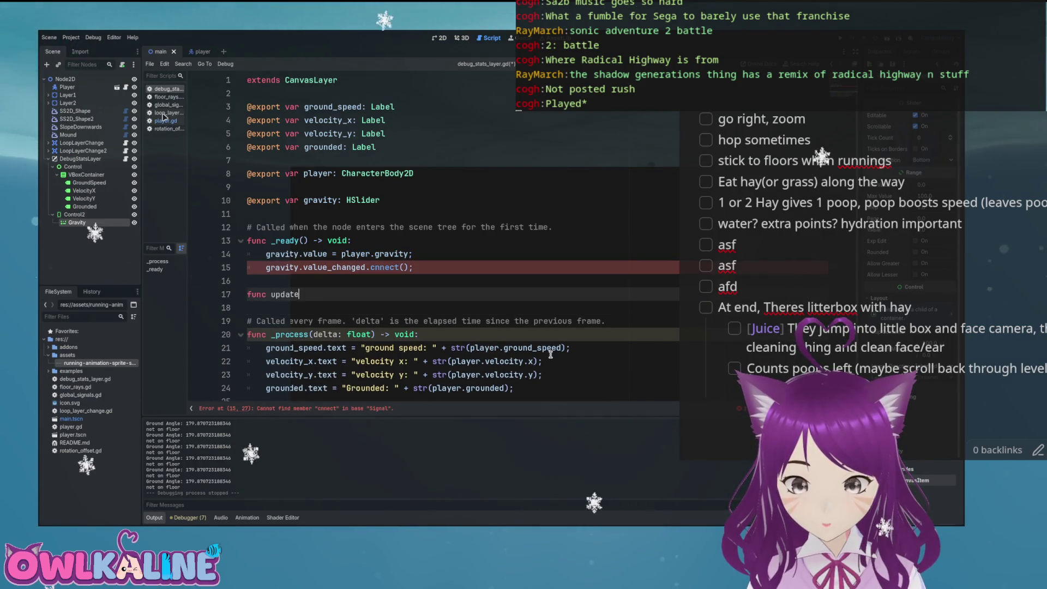
{"action": "type", "text": "ity():"}
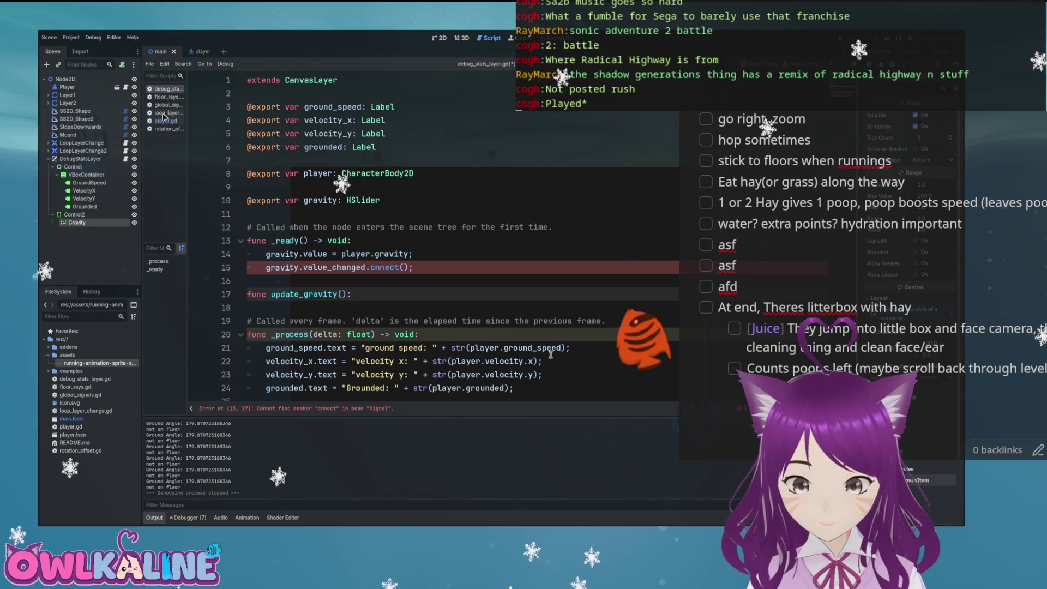
{"action": "key", "text": "Return"}
{"action": "key", "text": "Up"}
{"action": "key", "text": "Up"}
{"action": "key", "text": "End"}
{"action": "key", "text": "Left"}
{"action": "key", "text": "Left"}
{"action": "type", "text": "u"}
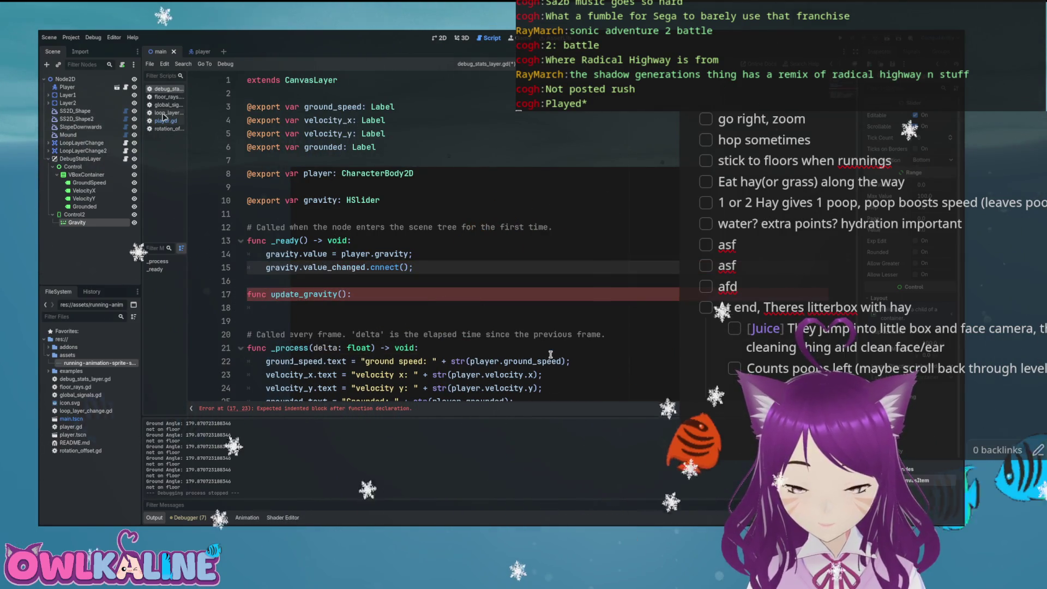
{"action": "type", "text": "pdate_gravity"}
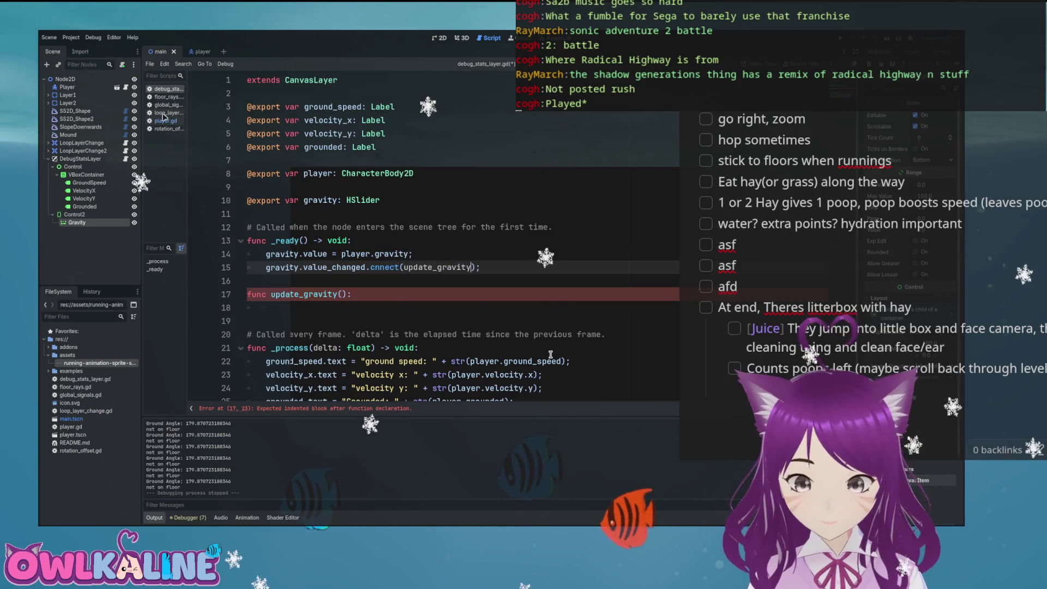
- Give update_gravity the body 'player.gravity = value;'
{"action": "mouse_move", "coordinate": [333, 269]}
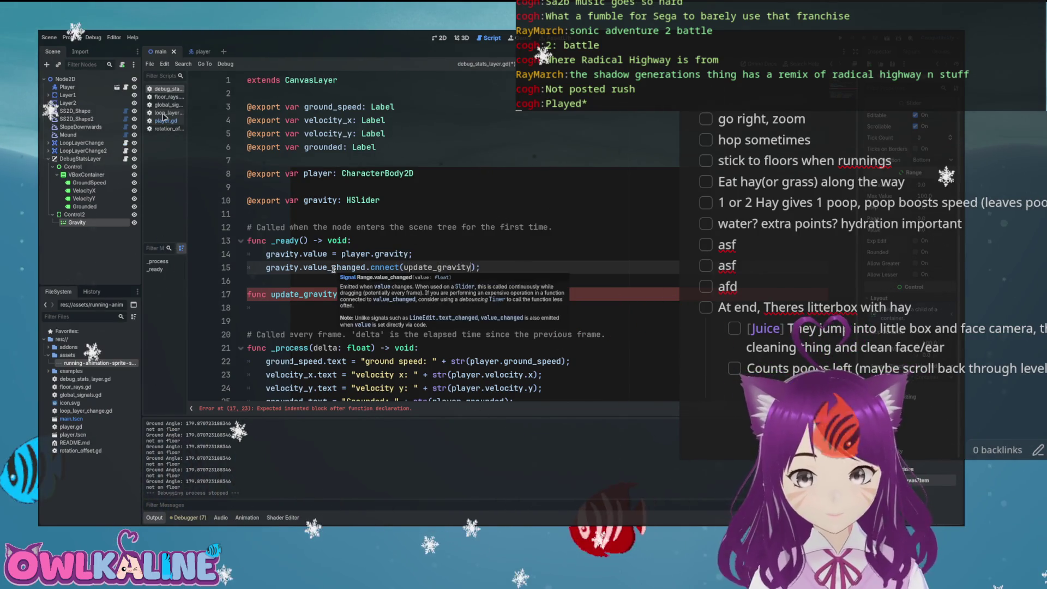
{"action": "left_click", "coordinate": [339, 294]}
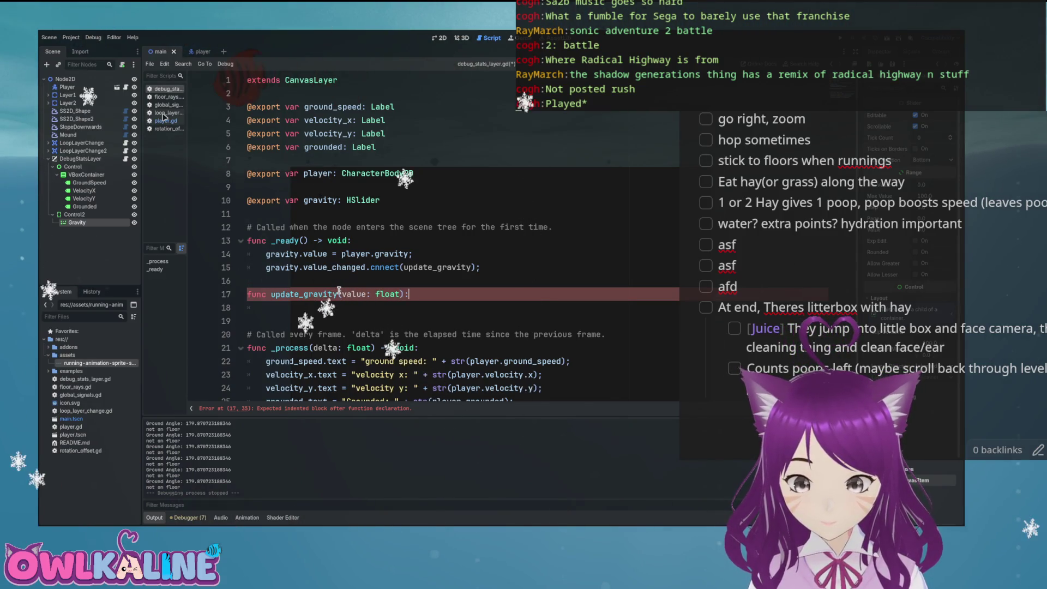
{"action": "key", "text": "Return"}
{"action": "type", "text": "layer.gravity"}
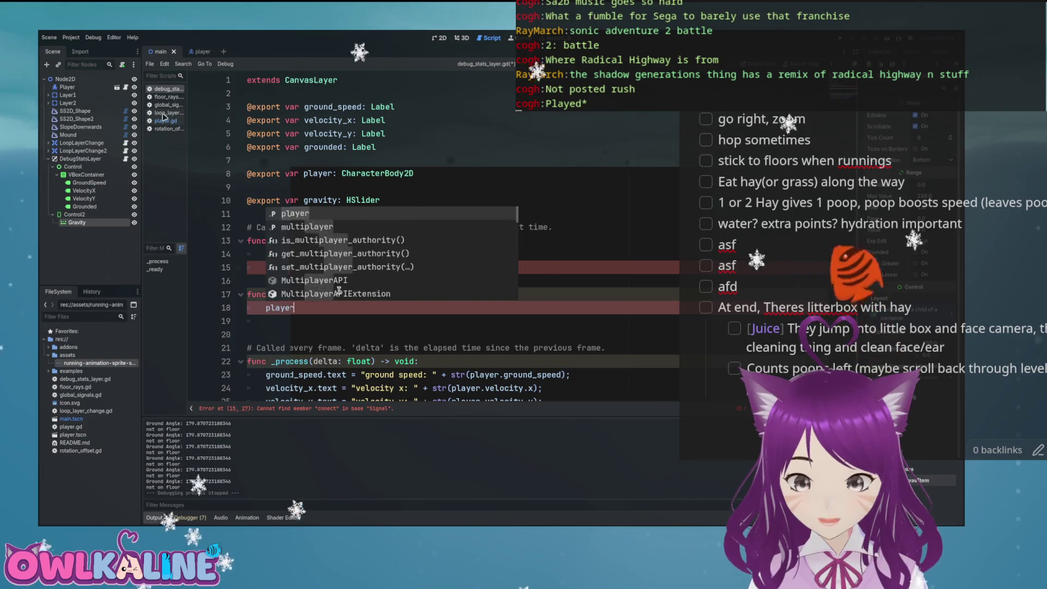
{"action": "type", "text": " = value;"}
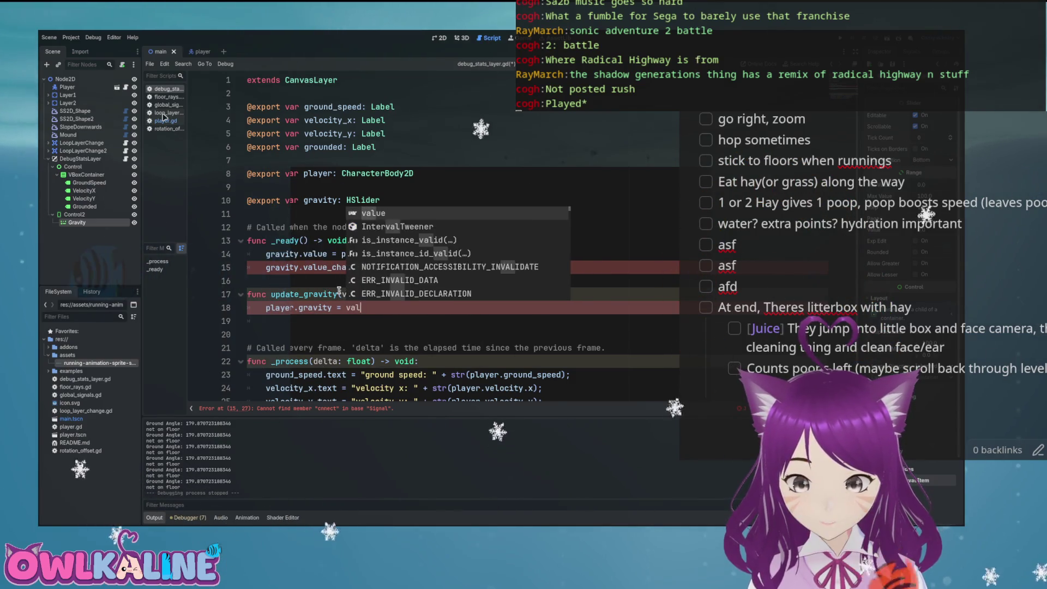
- Fix the 'cnnect' typo to 'connect', save, and run the game
{"action": "left_click", "coordinate": [375, 290]}
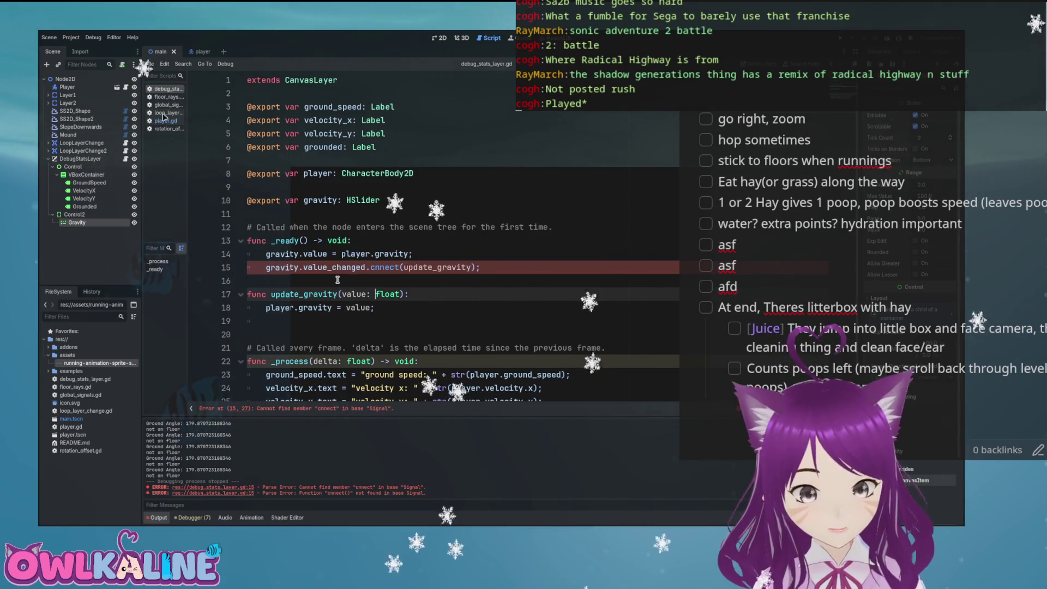
{"action": "left_click", "coordinate": [373, 267]}
{"action": "type", "text": "o"}
{"action": "left_click", "coordinate": [449, 253]}
{"action": "key", "text": "ctrl+s"}
{"action": "key", "text": "F5"}
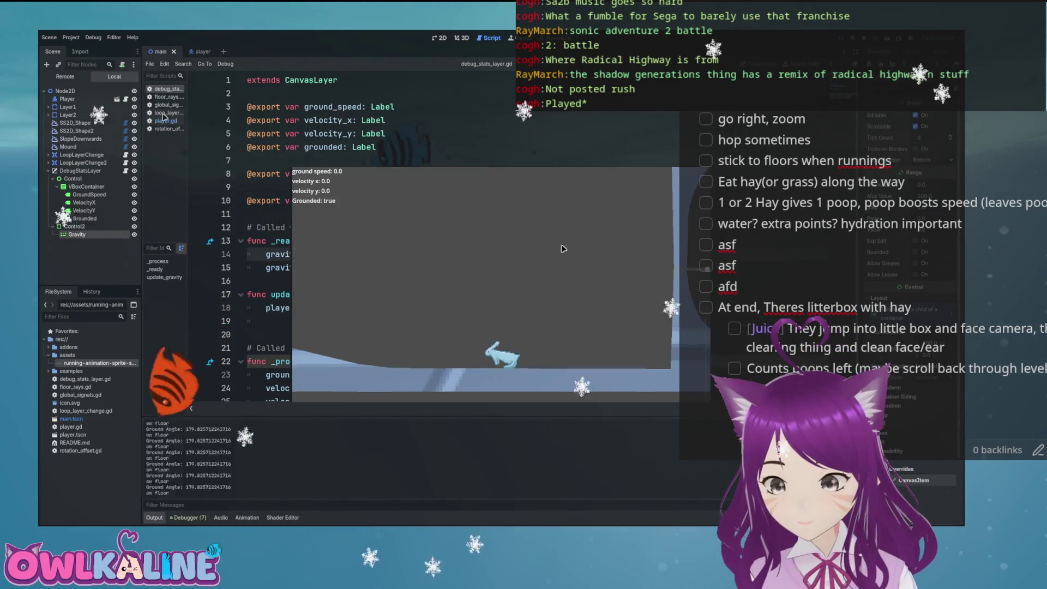
- Run the rabbit left onto the loop, stop the game, and open player.gd to fix the gravity error
{"action": "key", "text": "Left"}
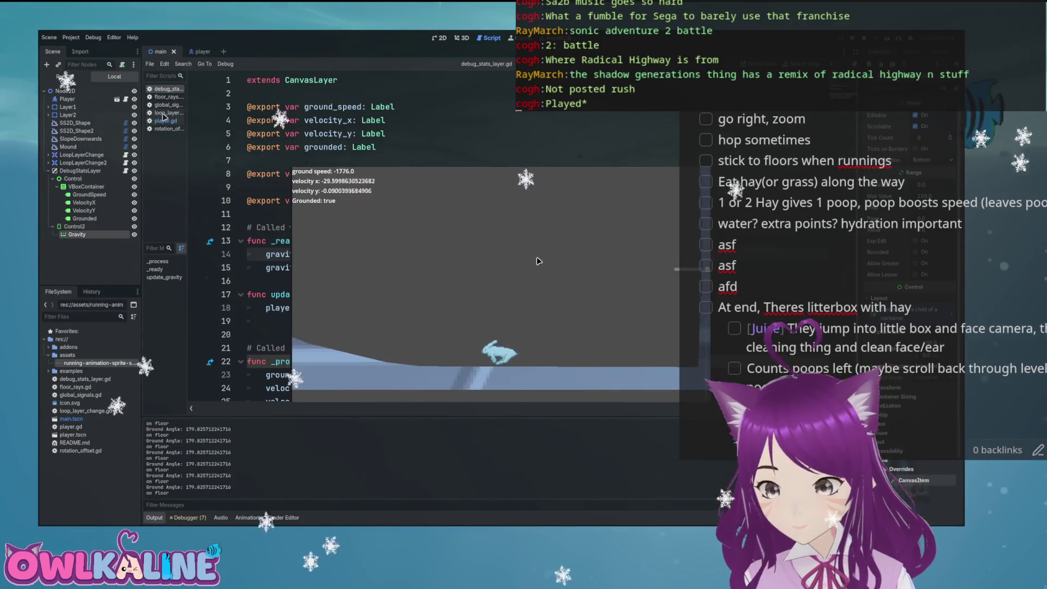
{"action": "key", "text": "Left"}
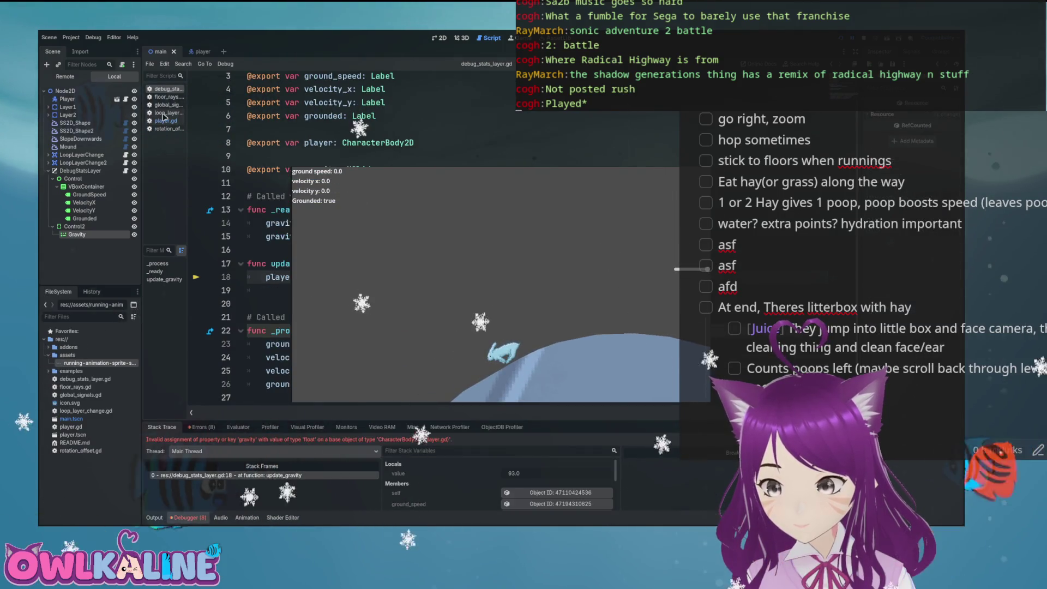
{"action": "key", "text": "F8"}
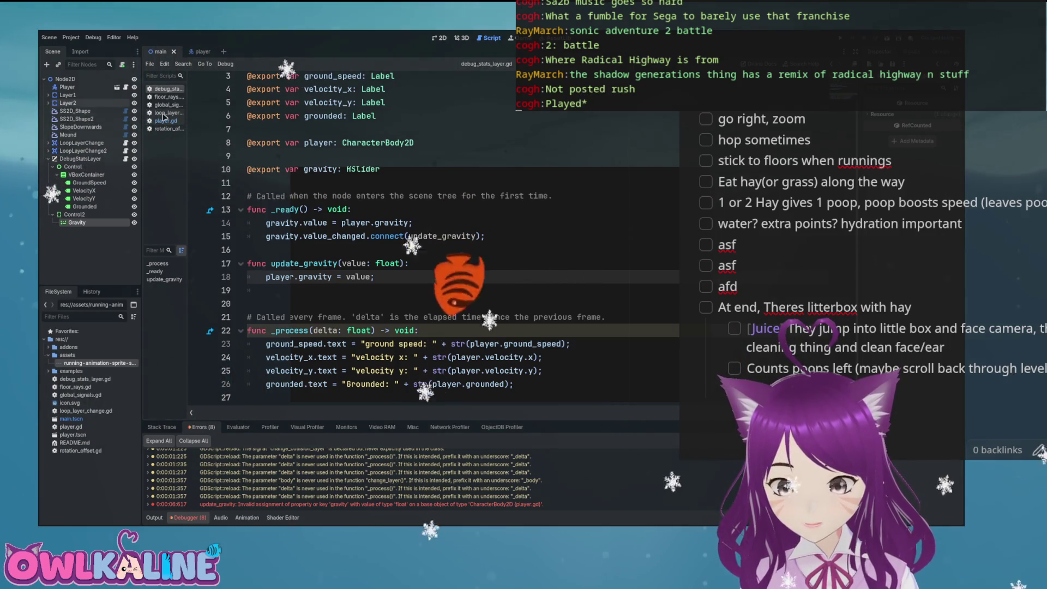
{"action": "left_click", "coordinate": [163, 117]}
- Change gravity on line 25 of player.gd from const to var
{"action": "scroll", "coordinate": [344, 213], "scroll_direction": "up", "scroll_amount": 20}
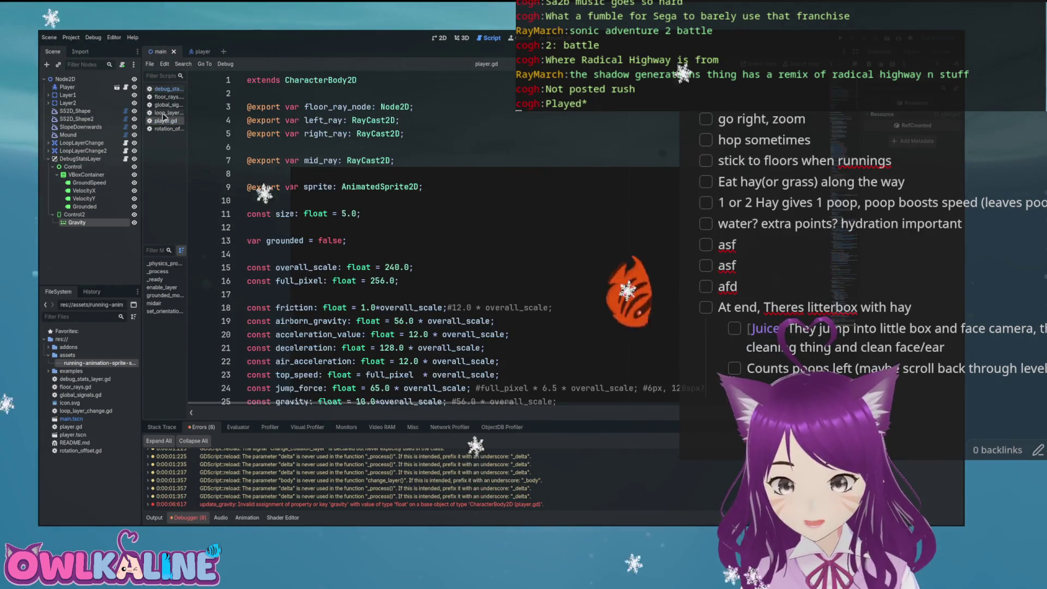
{"action": "scroll", "coordinate": [344, 213], "scroll_direction": "down", "scroll_amount": 2}
{"action": "double_click", "coordinate": [259, 321]}
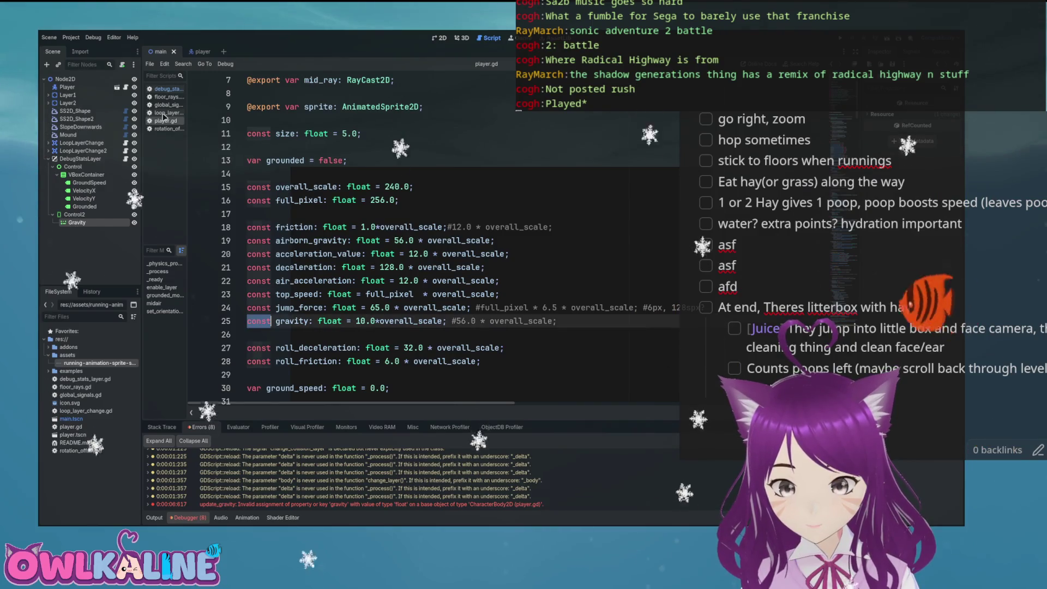
{"action": "type", "text": "var"}
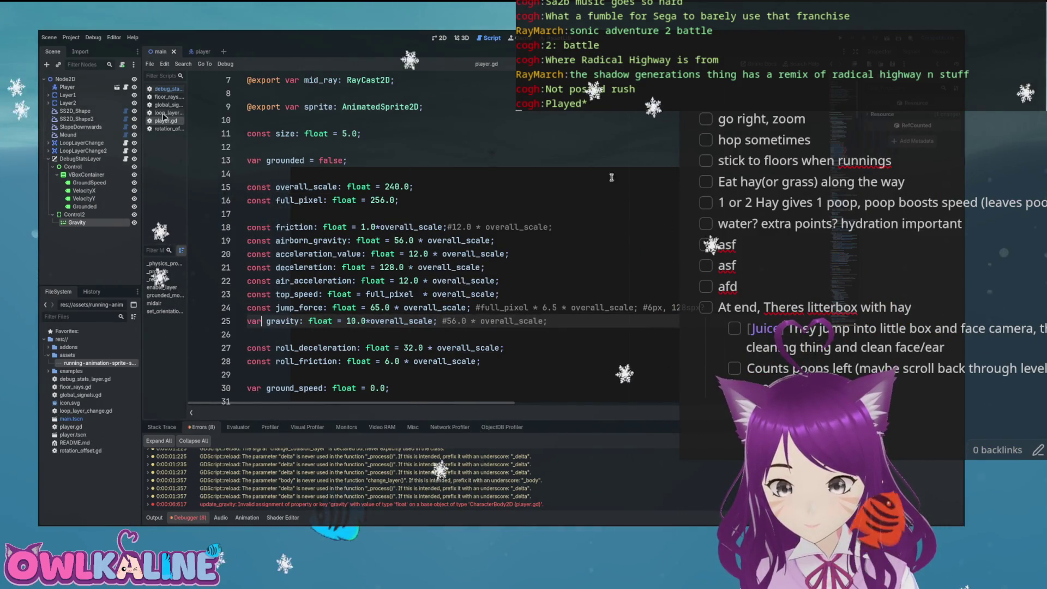
{"action": "left_click", "coordinate": [306, 160]}
- Test-run the game, running the rabbit left until it goes airborne
{"action": "key", "text": "F5"}
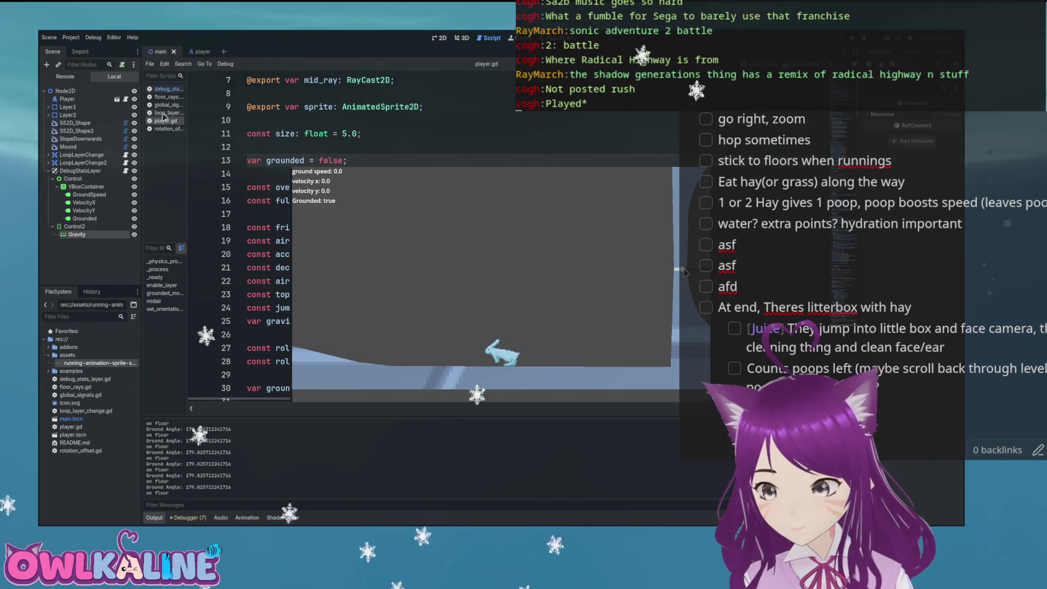
{"action": "key", "text": "Left"}
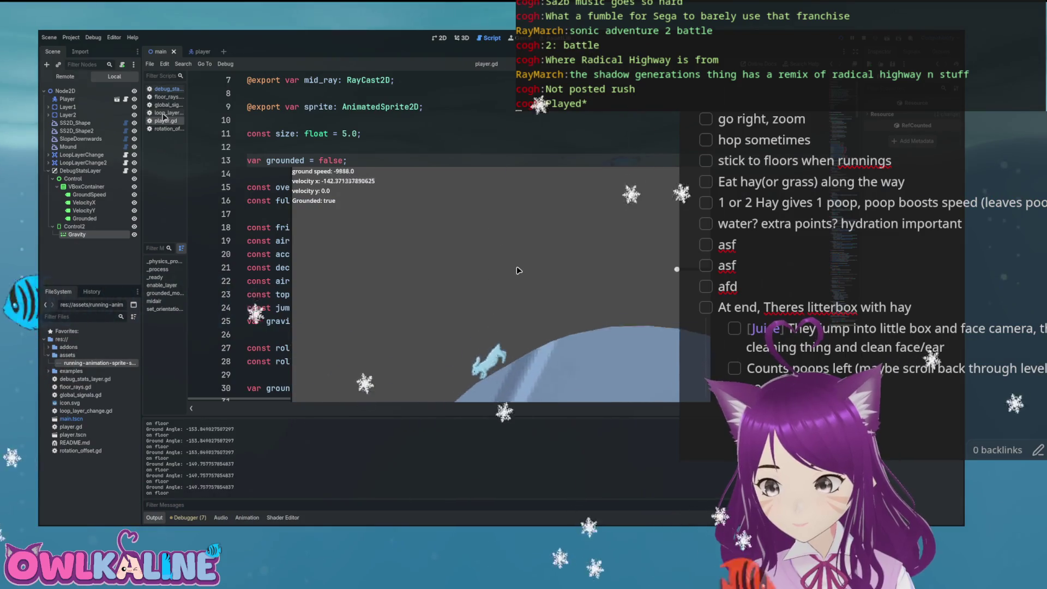
{"action": "key", "text": "Left"}
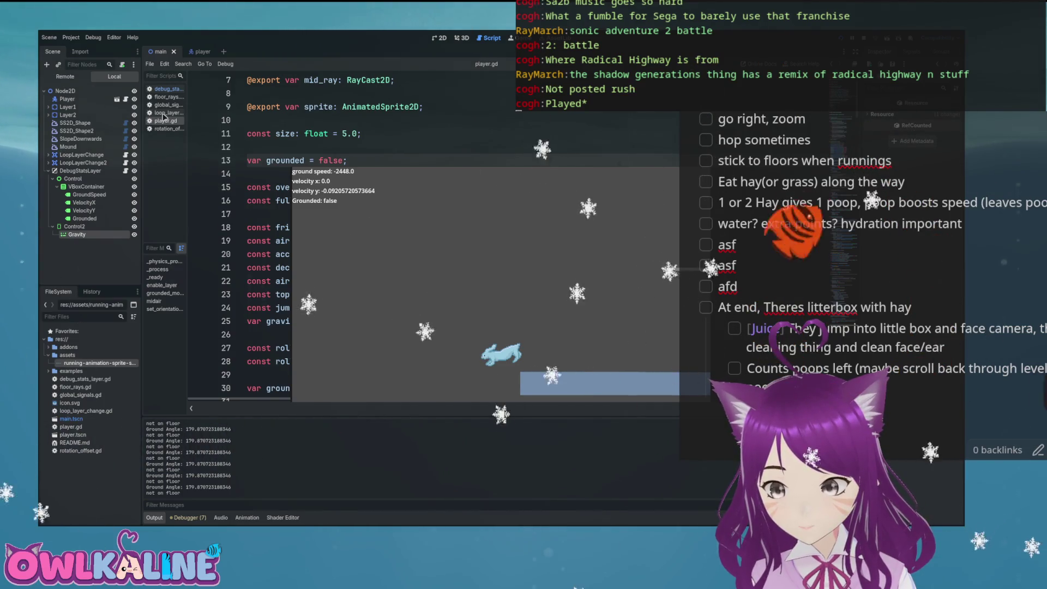
{"action": "key", "text": "F8"}
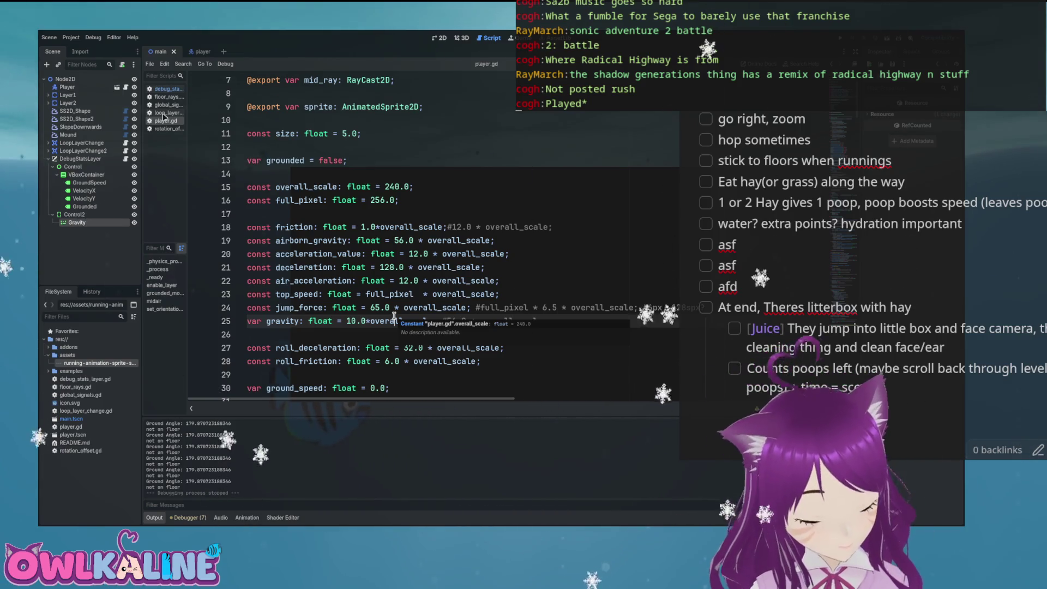
- Scale gravity by player.overall_scale in update_gravity and _ready, save, and relaunch the game
{"action": "left_click", "coordinate": [349, 331]}
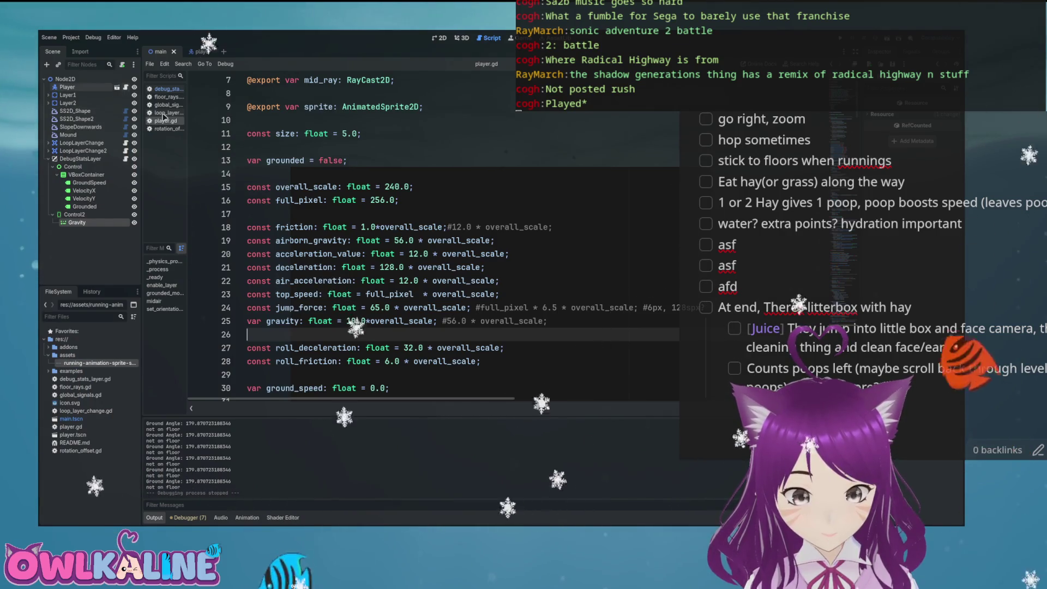
{"action": "key", "text": "alt+Left"}
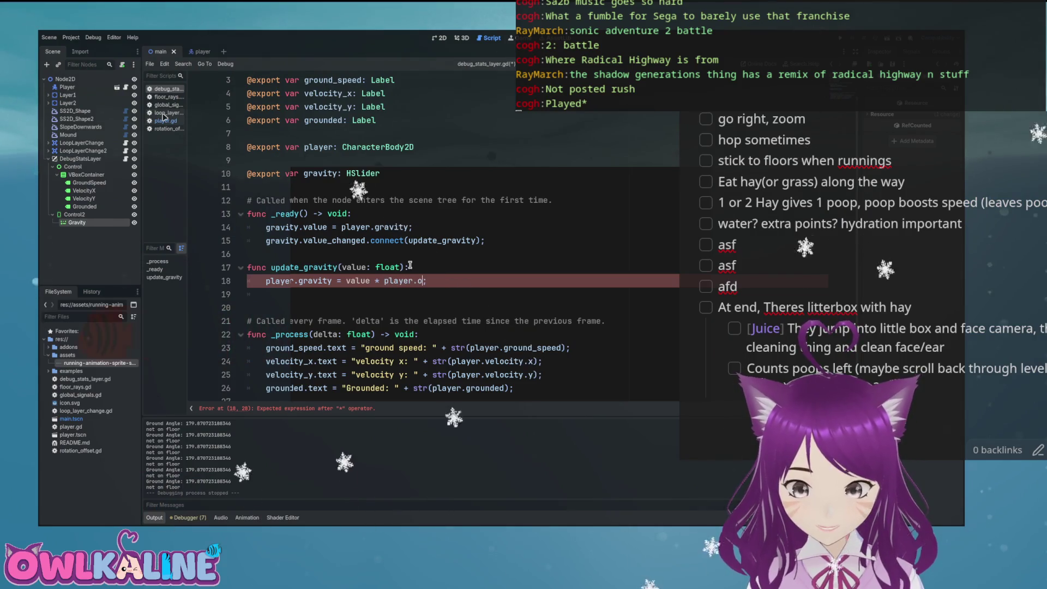
{"action": "type", "text": "ver"}
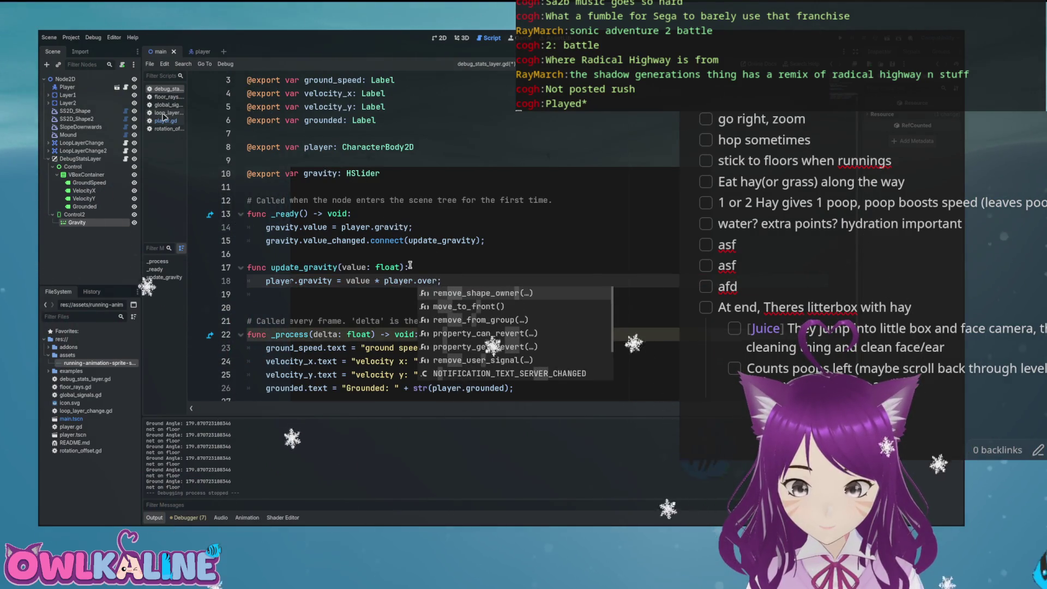
{"action": "type", "text": "alle"}
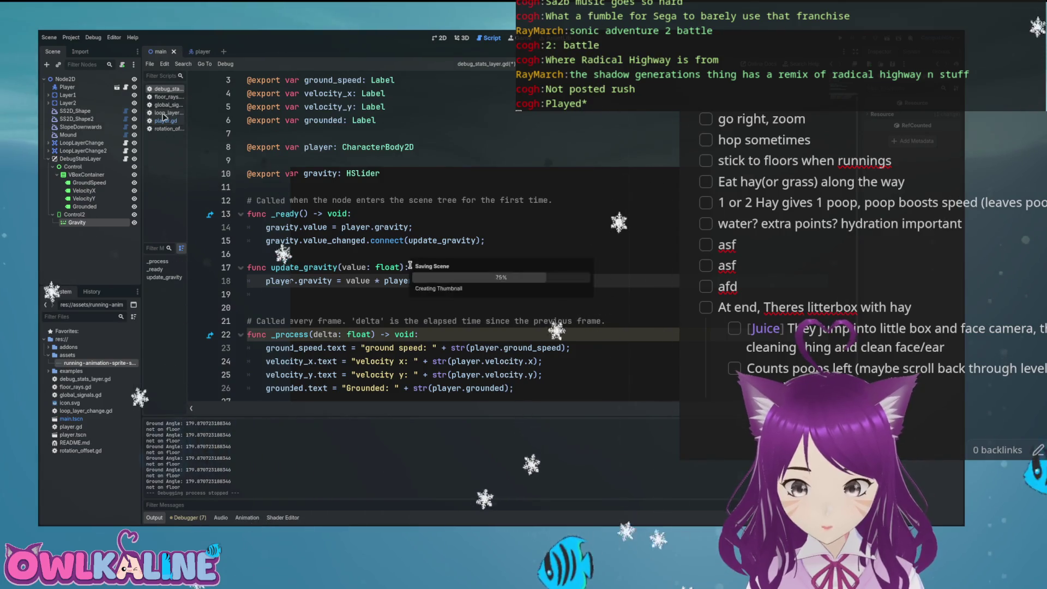
{"action": "key", "text": "Up"}
{"action": "key", "text": "Up"}
{"action": "key", "text": "Up"}
{"action": "key", "text": "Left"}
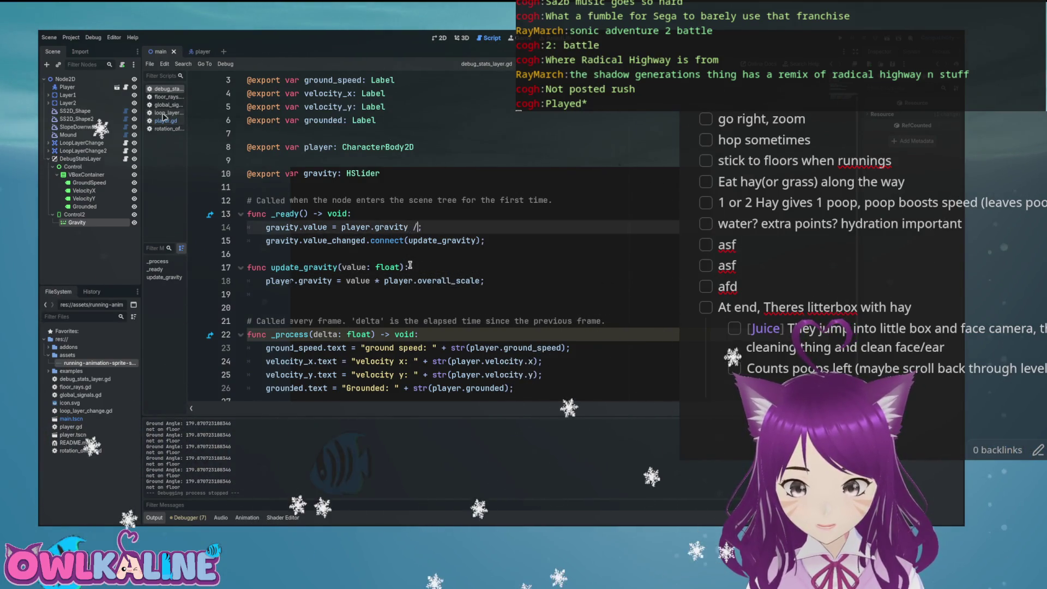
{"action": "type", "text": "_scale"}
{"action": "key", "text": "ctrl+s"}
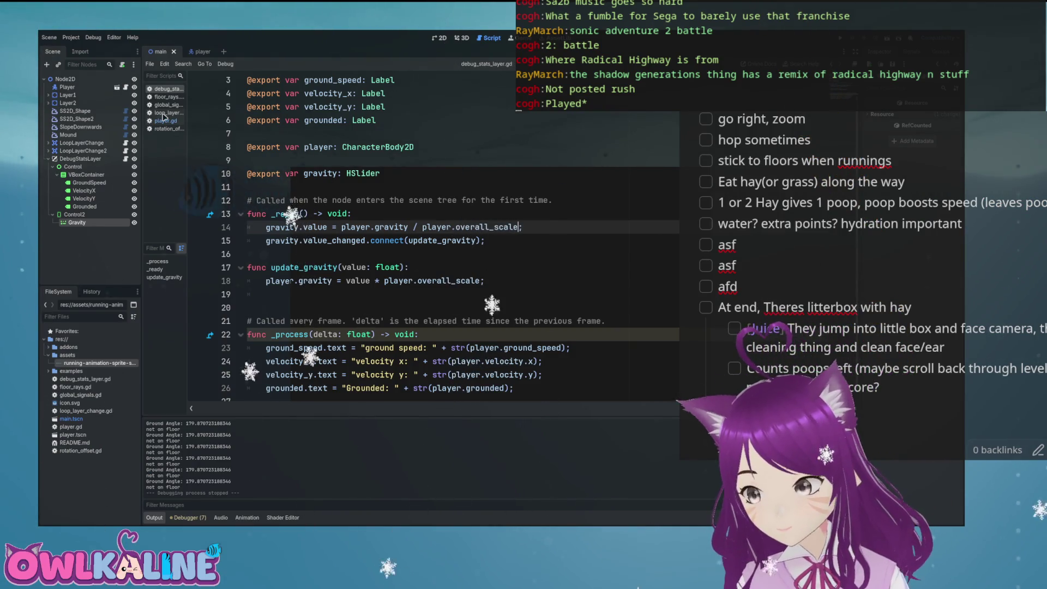
{"action": "key", "text": "F5"}
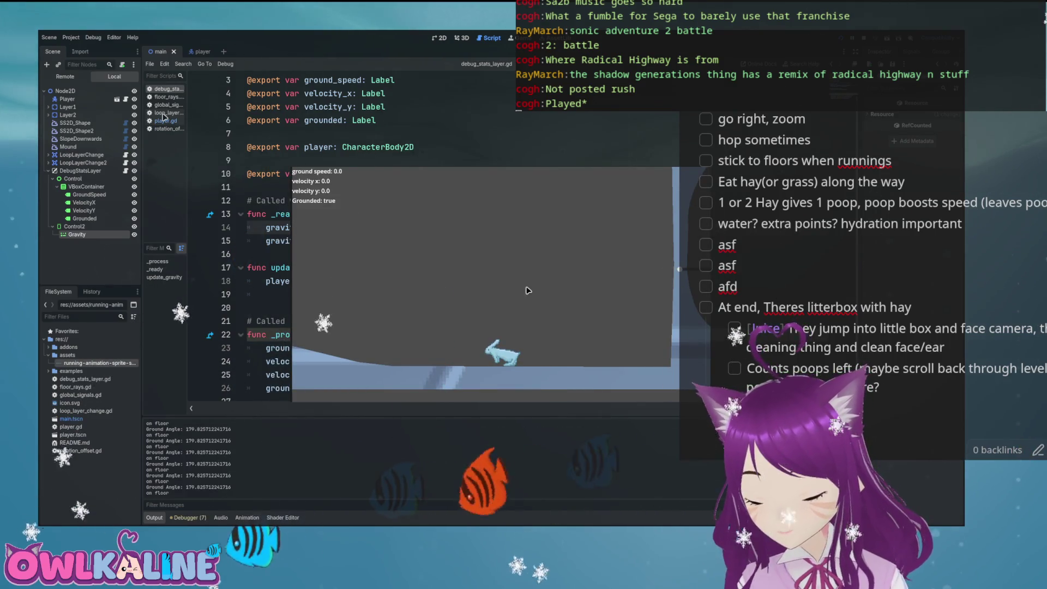
- Finish the leftward slope test and open player.gd at the commented velocity line 103
{"action": "key", "text": "Left"}
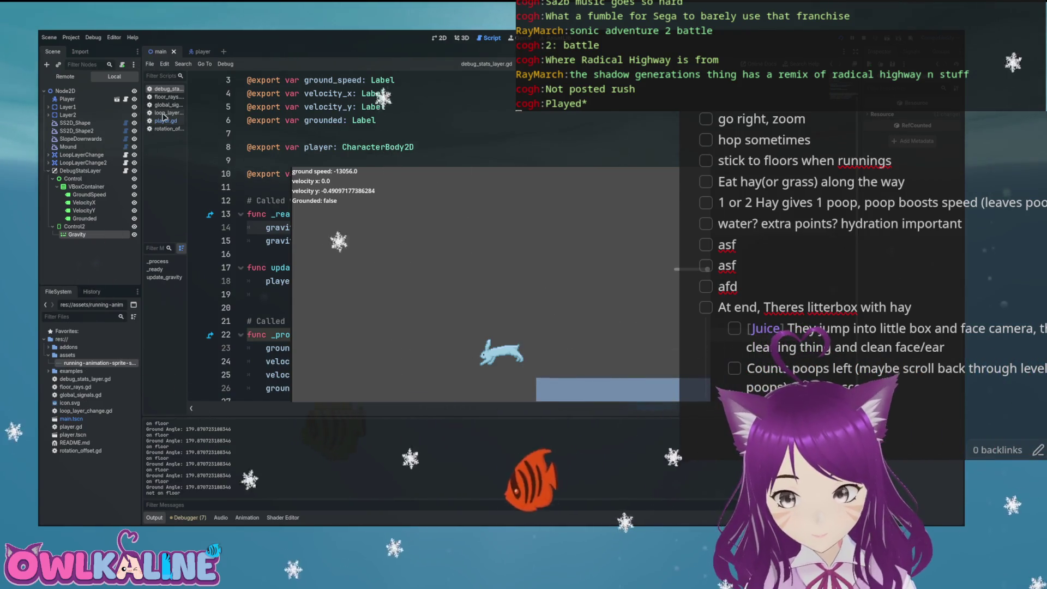
{"action": "key", "text": "F8"}
{"action": "left_click", "coordinate": [162, 118]}
{"action": "scroll", "coordinate": [652, 231], "scroll_direction": "down", "scroll_amount": 20}
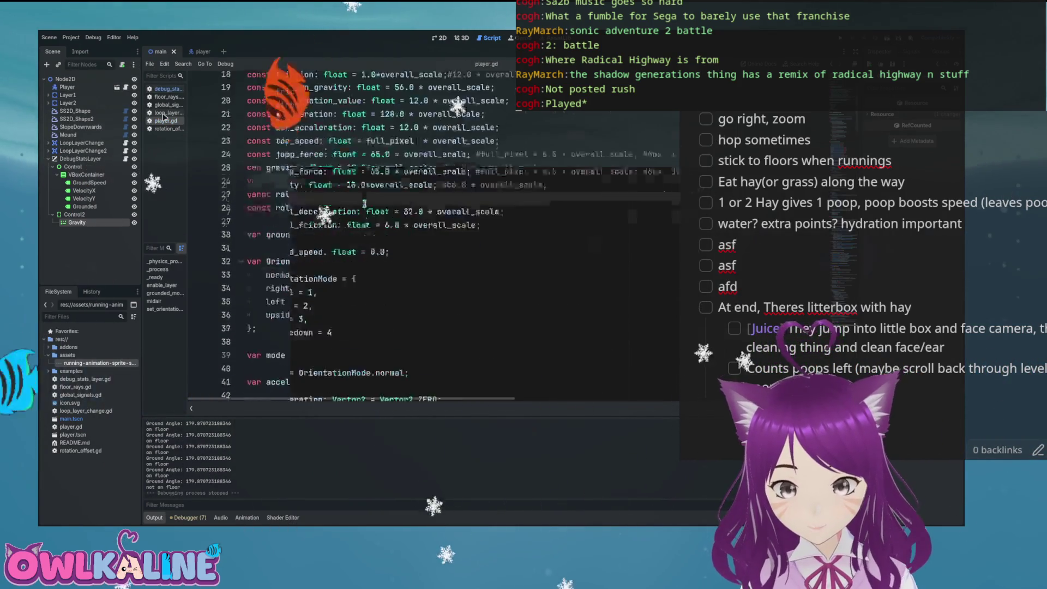
{"action": "scroll", "coordinate": [653, 231], "scroll_direction": "down", "scroll_amount": 6}
{"action": "scroll", "coordinate": [380, 206], "scroll_direction": "up", "scroll_amount": 8}
{"action": "scroll", "coordinate": [379, 207], "scroll_direction": "down", "scroll_amount": 6}
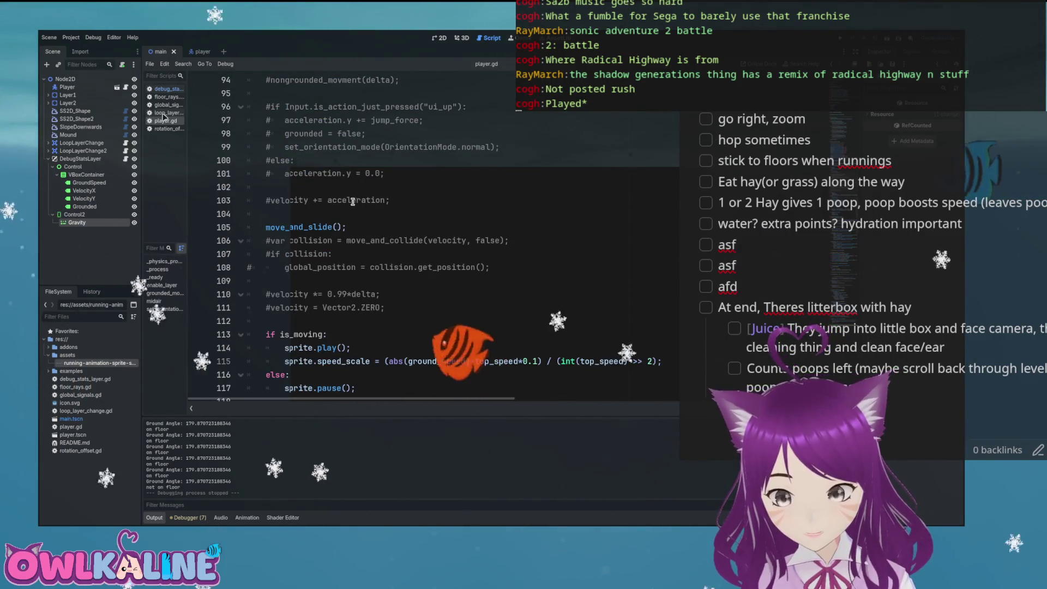
{"action": "left_click", "coordinate": [379, 201]}
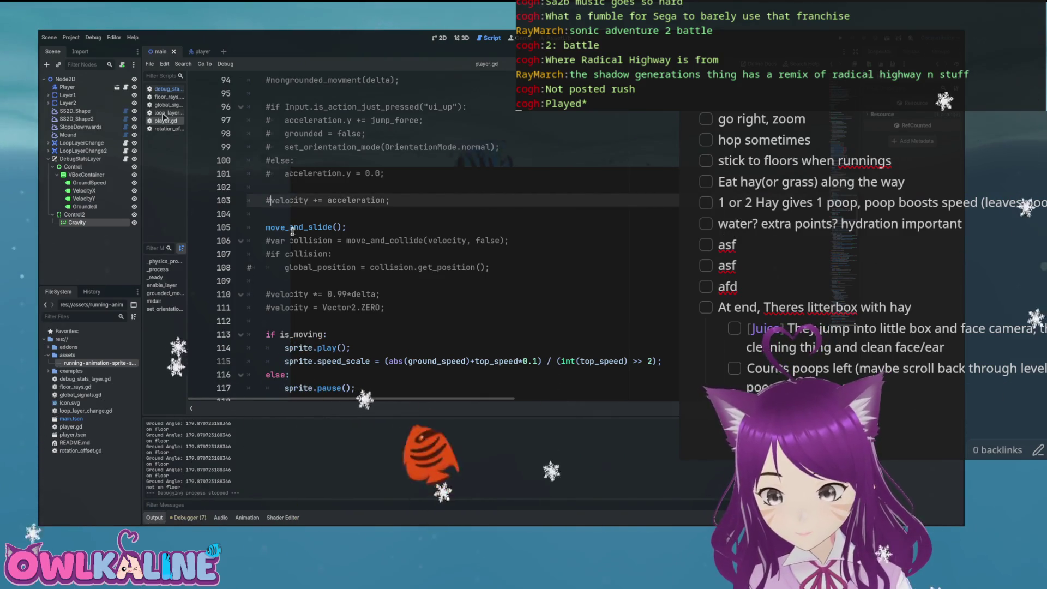
- Uncomment the velocity.y += gravity*delta line in midair() on line 126
{"action": "scroll", "coordinate": [289, 200], "scroll_direction": "up", "scroll_amount": 2}
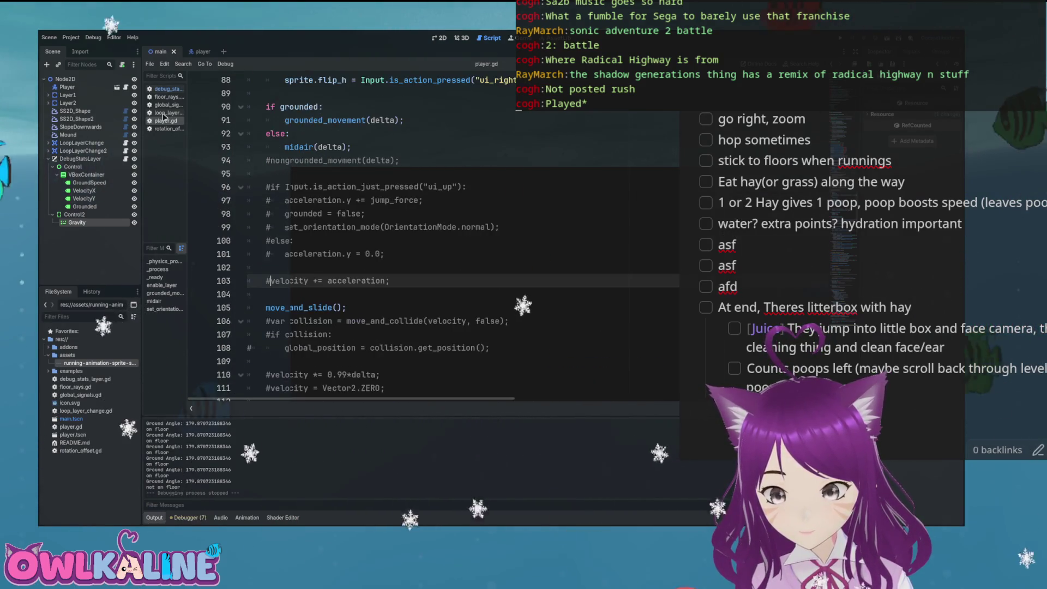
{"action": "scroll", "coordinate": [364, 206], "scroll_direction": "up", "scroll_amount": 1}
{"action": "scroll", "coordinate": [364, 206], "scroll_direction": "down", "scroll_amount": 6}
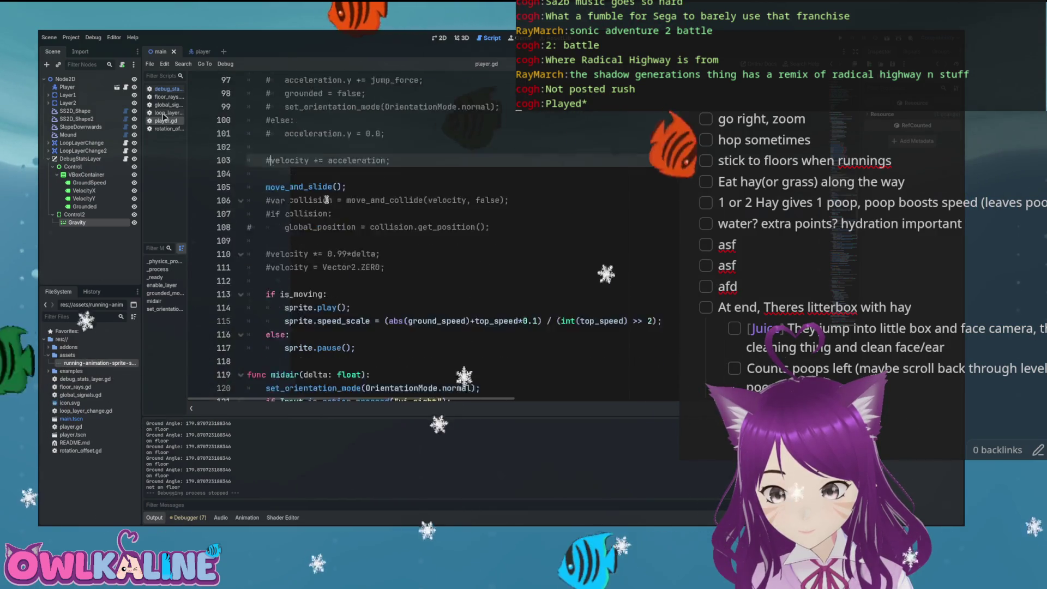
{"action": "scroll", "coordinate": [364, 206], "scroll_direction": "down", "scroll_amount": 4}
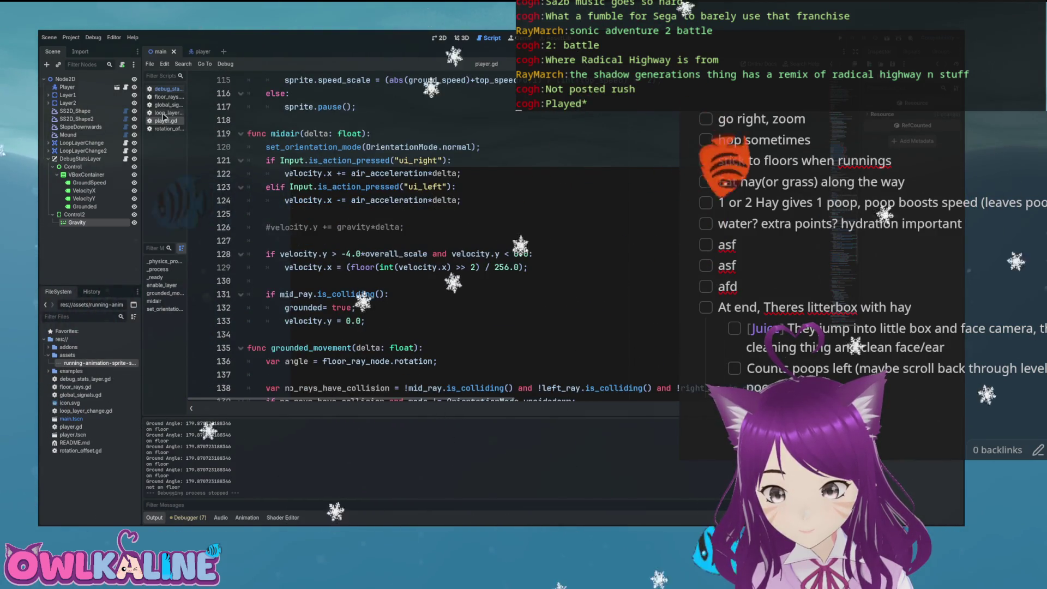
{"action": "left_click", "coordinate": [270, 226]}
{"action": "key", "text": "BackSpace"}
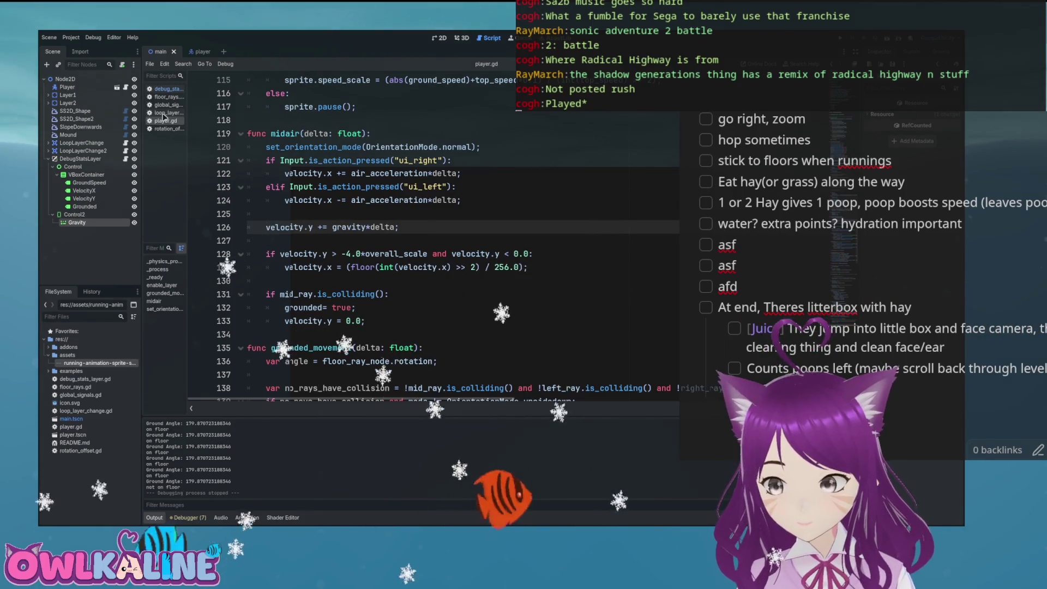
- Test-run the restored gravity, stop the game, and return to the 2D scene view
{"action": "key", "text": "F5"}
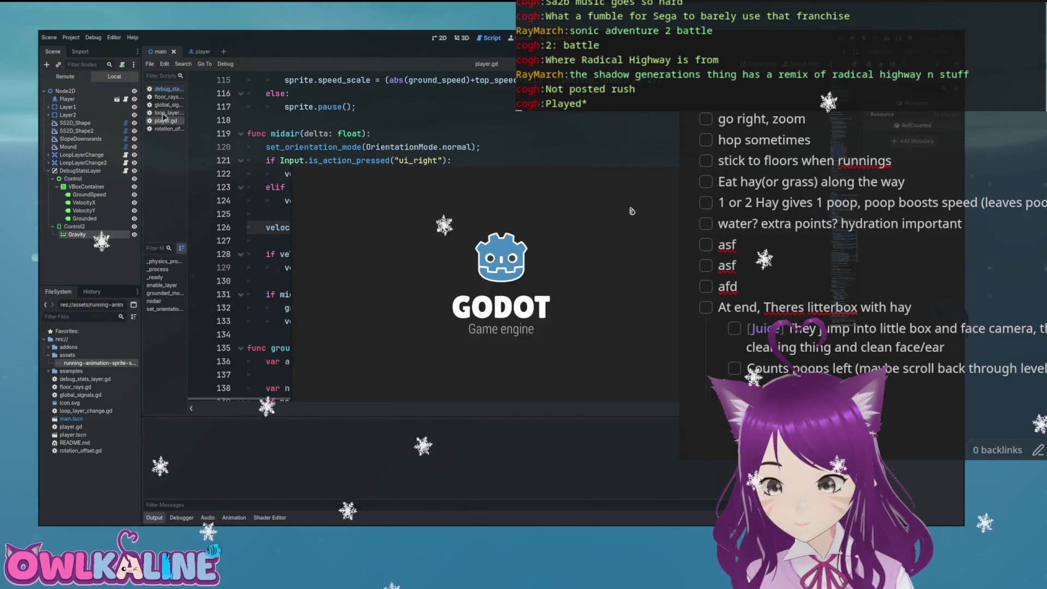
{"action": "key", "text": "F8"}
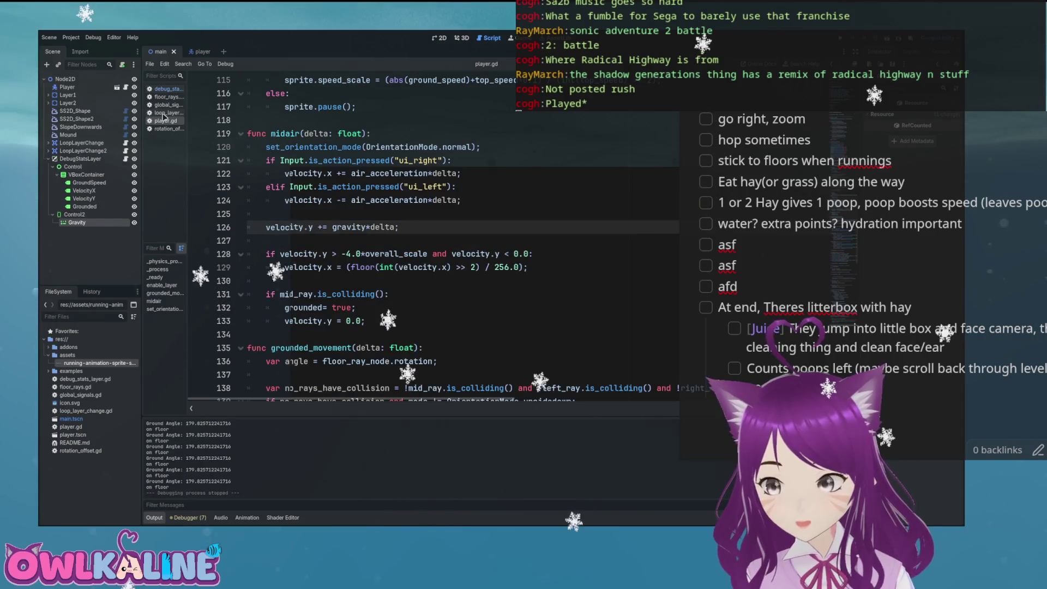
{"action": "key", "text": "ctrl+F1"}
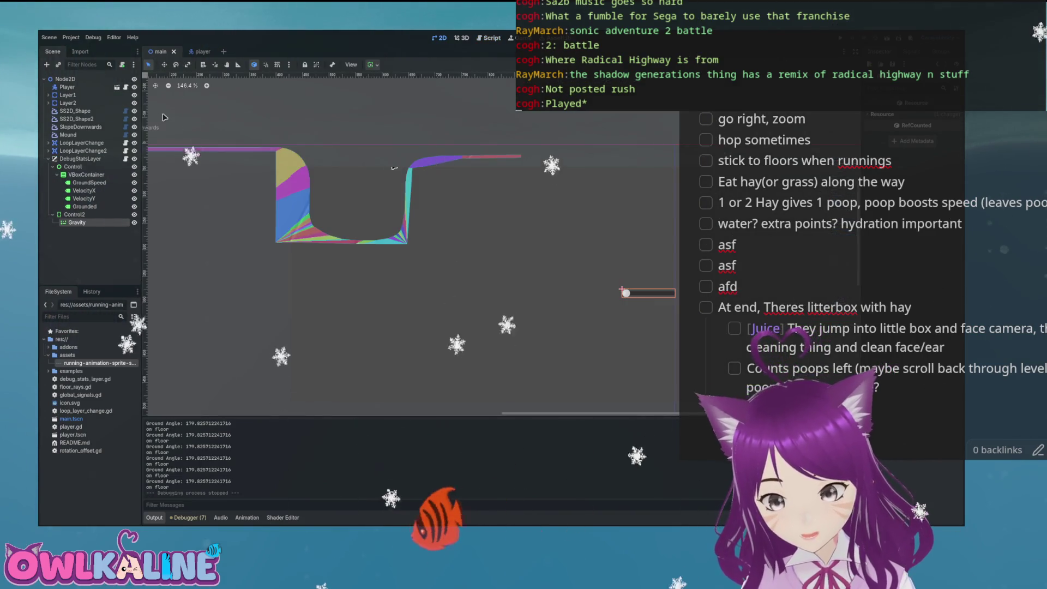
- Add an HBoxContainer under Control2 with a Label inside it
{"action": "key", "text": "Up"}
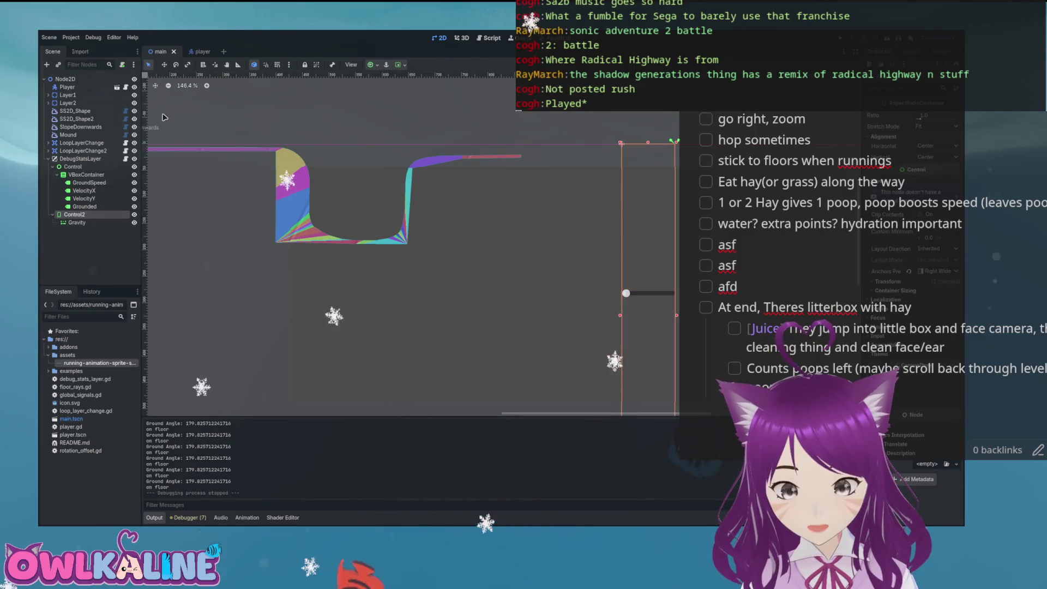
{"action": "key", "text": "ctrl+a"}
{"action": "type", "text": "hbox"}
{"action": "key", "text": "Return"}
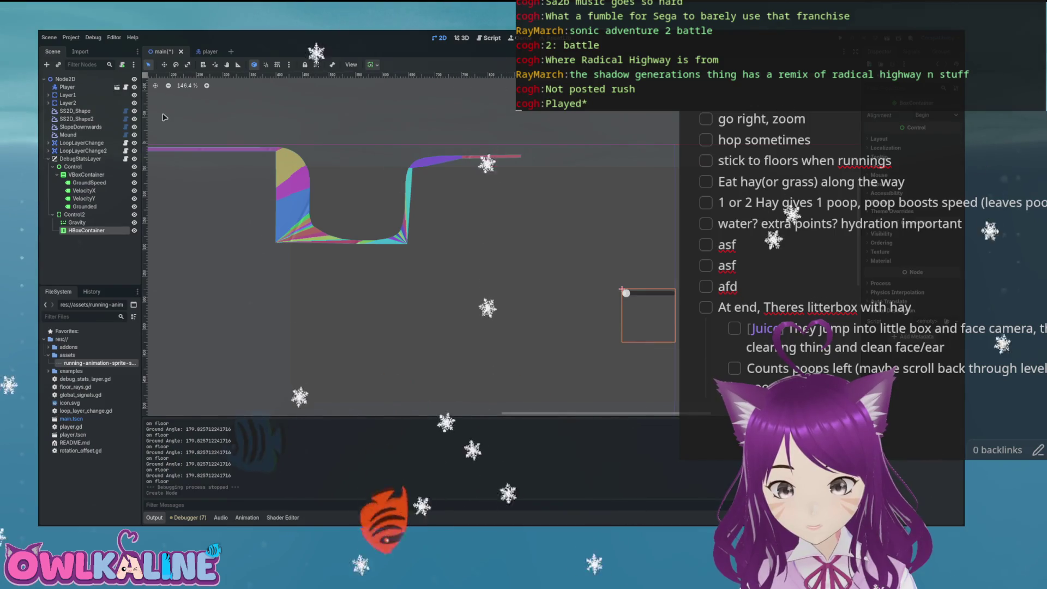
{"action": "key", "text": "ctrl+a"}
{"action": "type", "text": "label"}
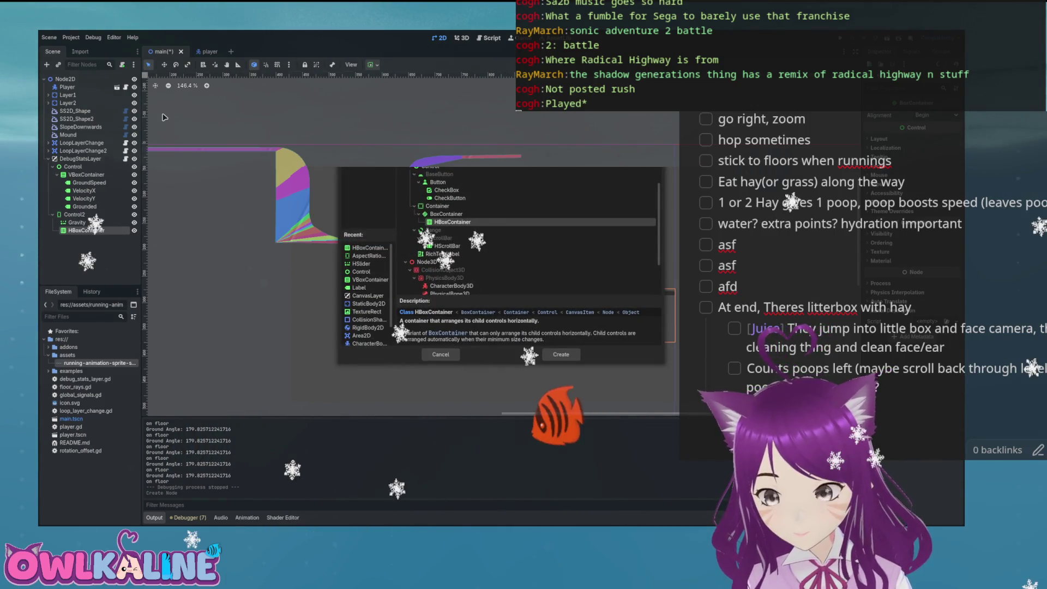
{"action": "key", "text": "Return"}
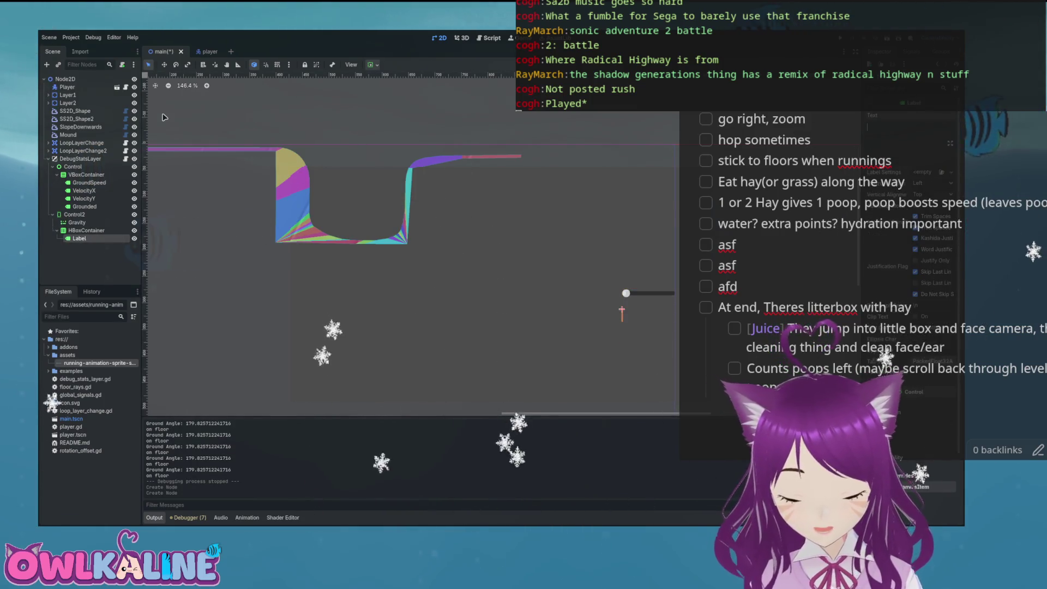
- Set the Label text to 'Gravity', move the Gravity slider beside it, and stretch Control2 full-screen
{"action": "type", "text": "Gravity"}
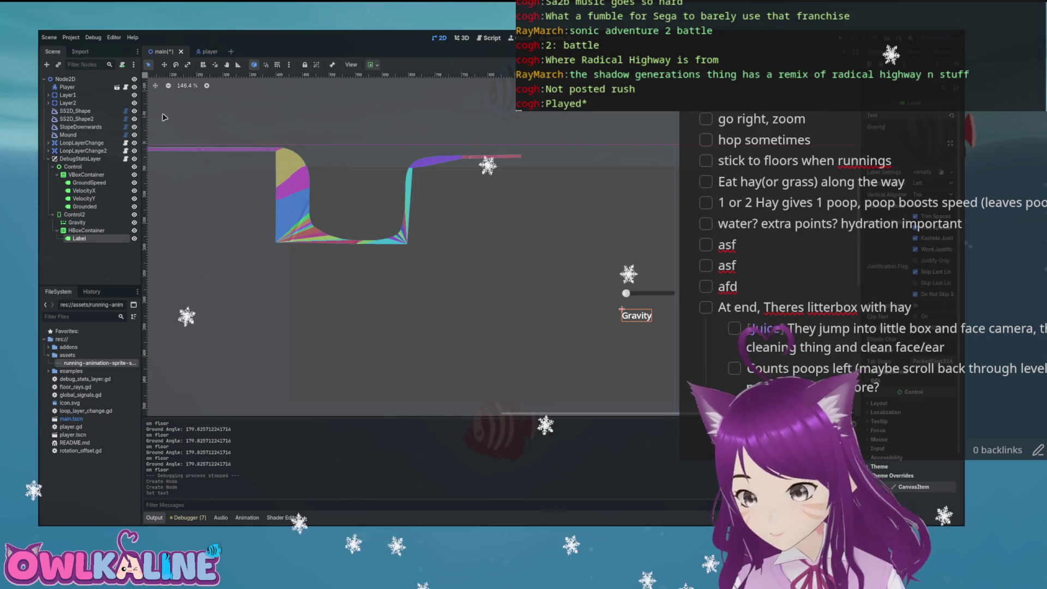
{"action": "left_click_drag", "start_coordinate": [88, 231], "coordinate": [87, 231]}
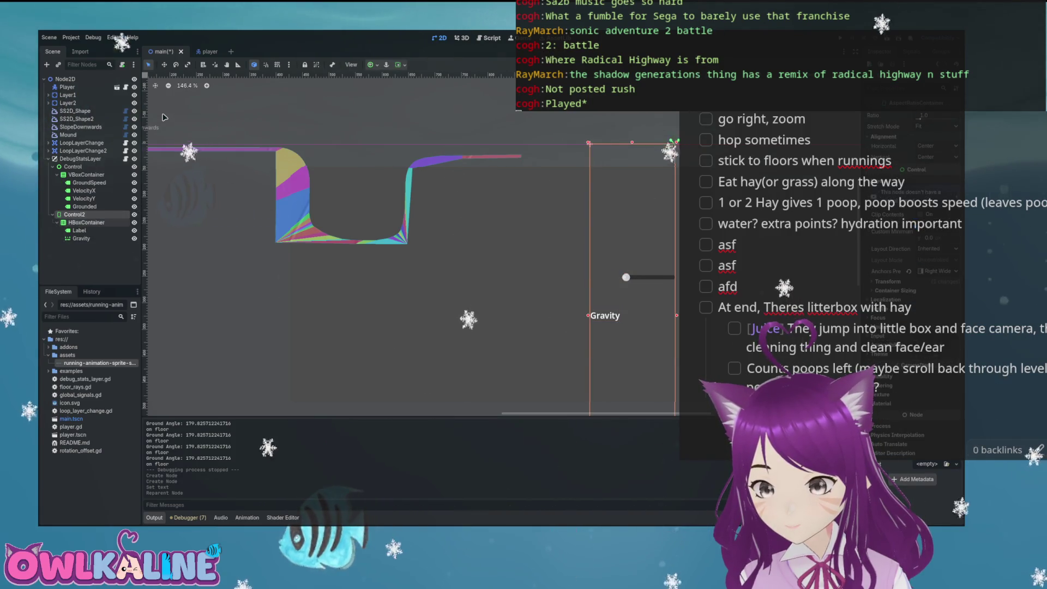
{"action": "key", "text": "Up"}
{"action": "key", "text": "Up"}
{"action": "key", "text": "ctrl+a"}
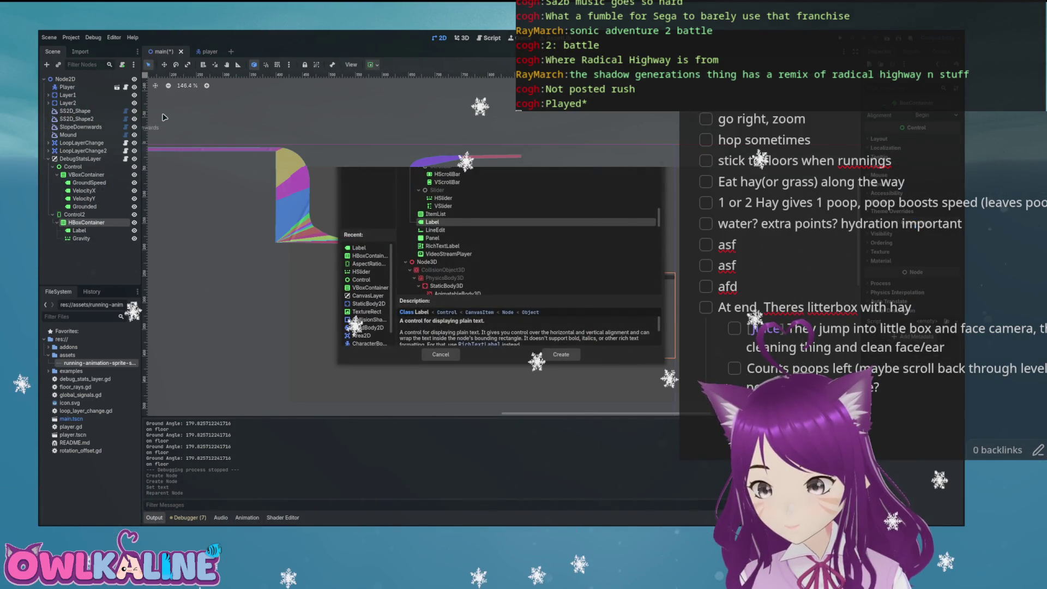
{"action": "key", "text": "Return"}
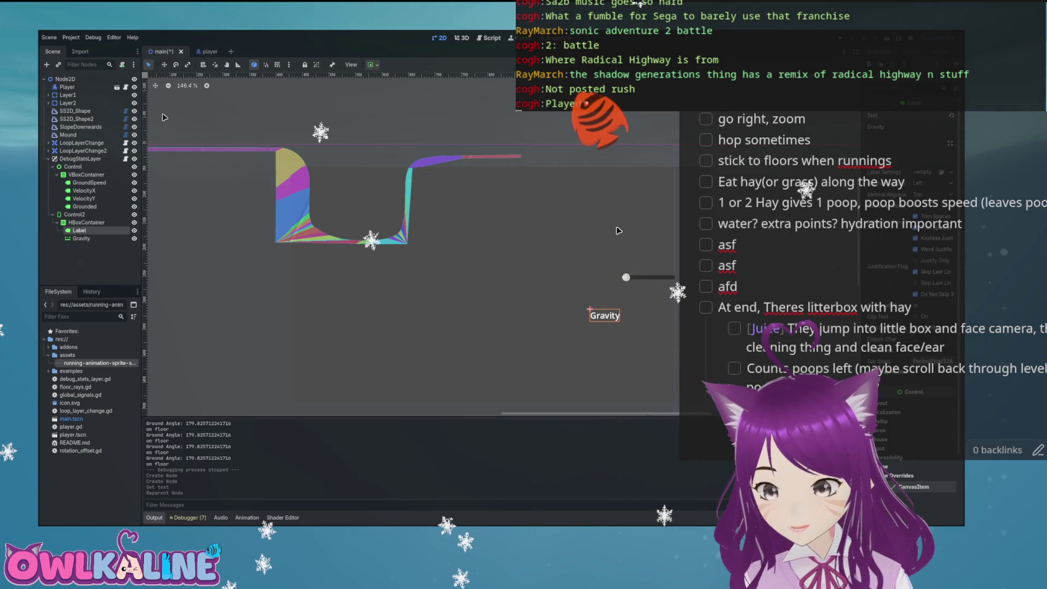
{"action": "key", "text": "Up"}
{"action": "key", "text": "Up"}
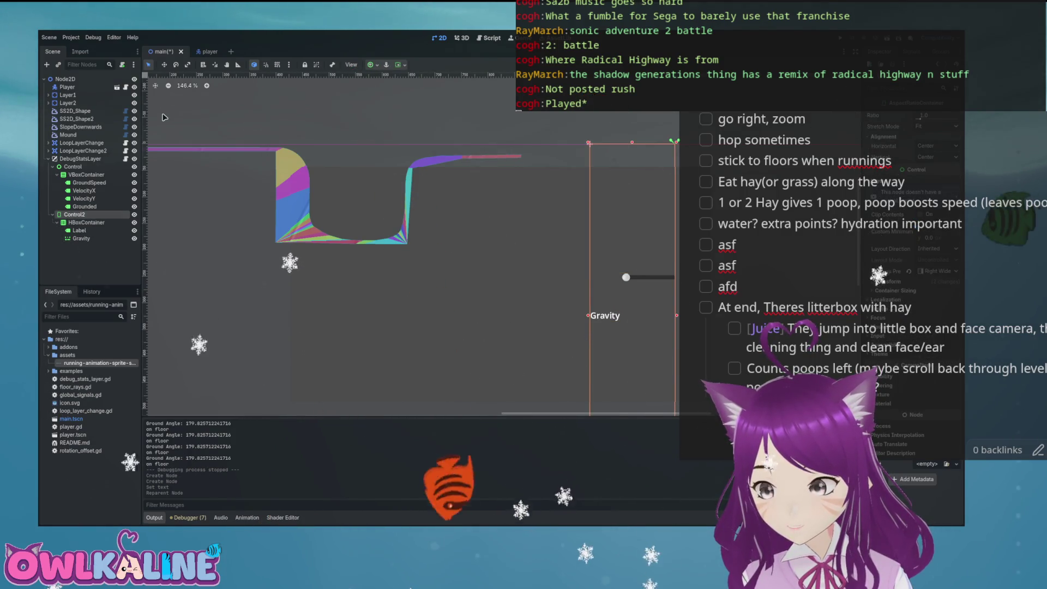
{"action": "left_click_drag", "start_coordinate": [367, 202], "coordinate": [625, 168]}
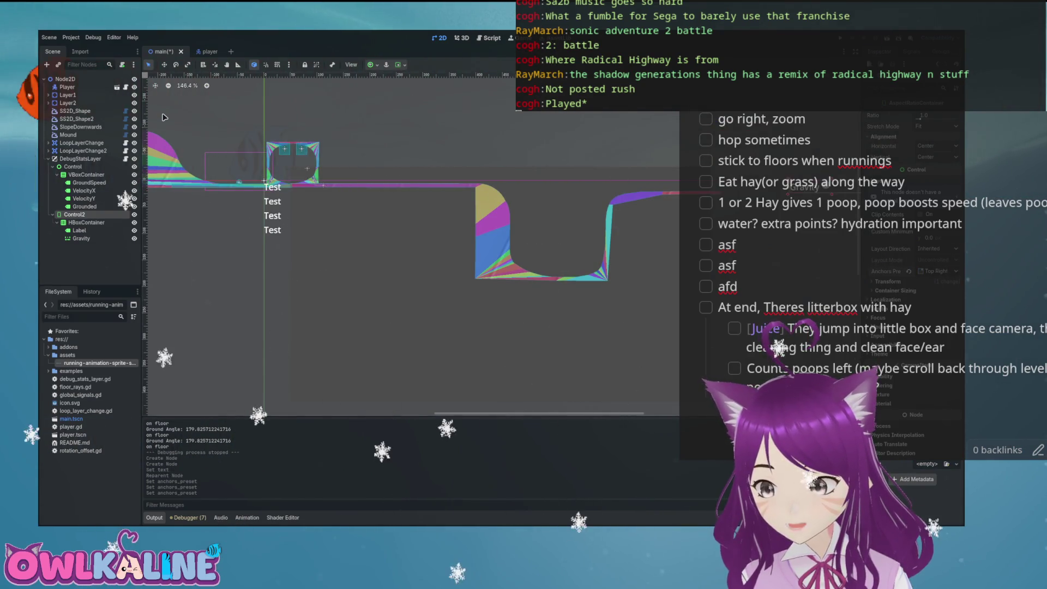
- Bring the Gravity label and slider into view and save the scene
{"action": "left_click_drag", "start_coordinate": [851, 202], "coordinate": [600, 202]}
{"action": "scroll", "coordinate": [603, 200], "scroll_direction": "up", "scroll_amount": 8}
{"action": "key", "text": "ctrl+s"}
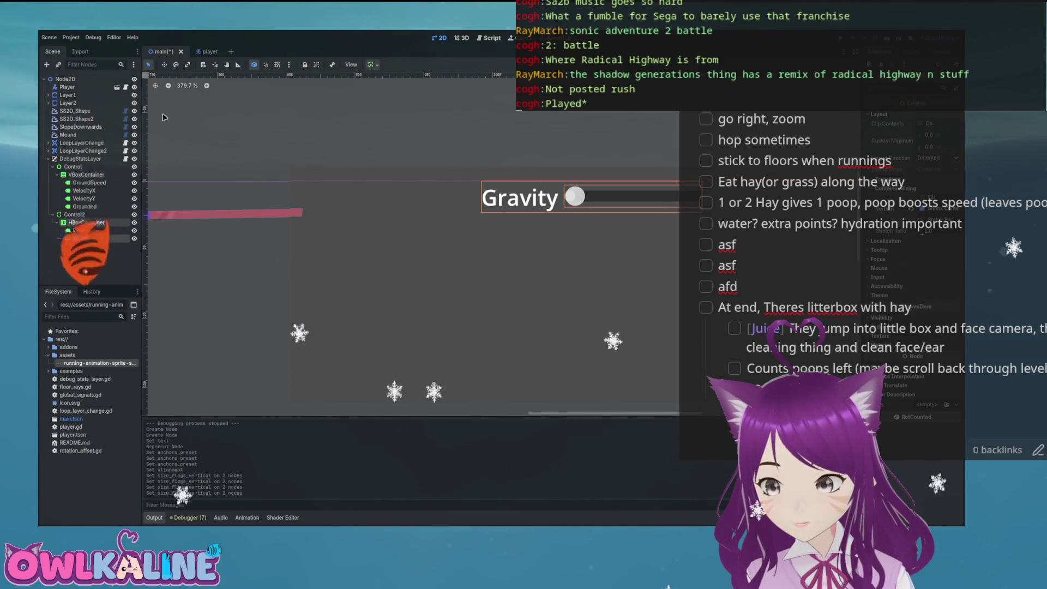
- Switch to the debug_stats_layer.gd script in the script editor
{"action": "scroll", "coordinate": [741, 164], "scroll_direction": "up", "scroll_amount": 4}
{"action": "scroll", "coordinate": [703, 162], "scroll_direction": "down", "scroll_amount": 3}
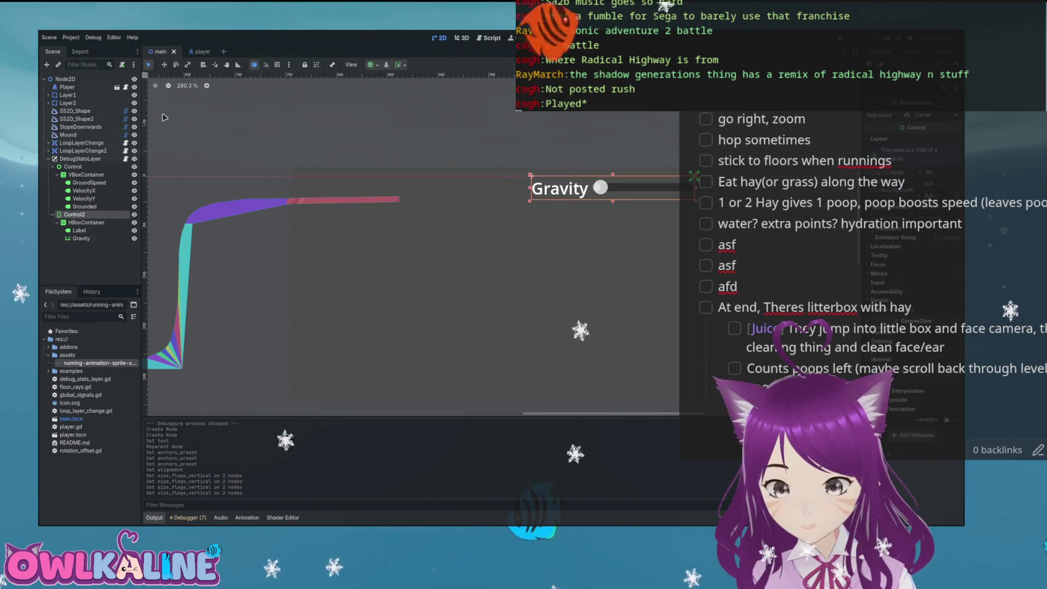
{"action": "key", "text": "ctrl+F3"}
{"action": "scroll", "coordinate": [325, 186], "scroll_direction": "up", "scroll_amount": 1}
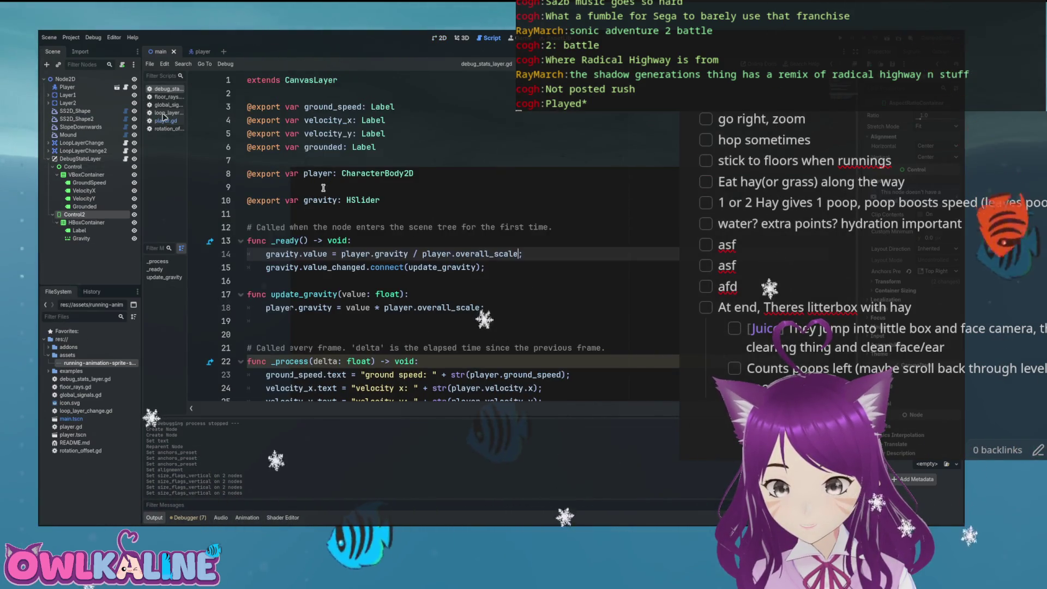
- Review the gravity export and the new label export line in debug_stats_layer.gd
{"action": "left_click", "coordinate": [327, 200]}
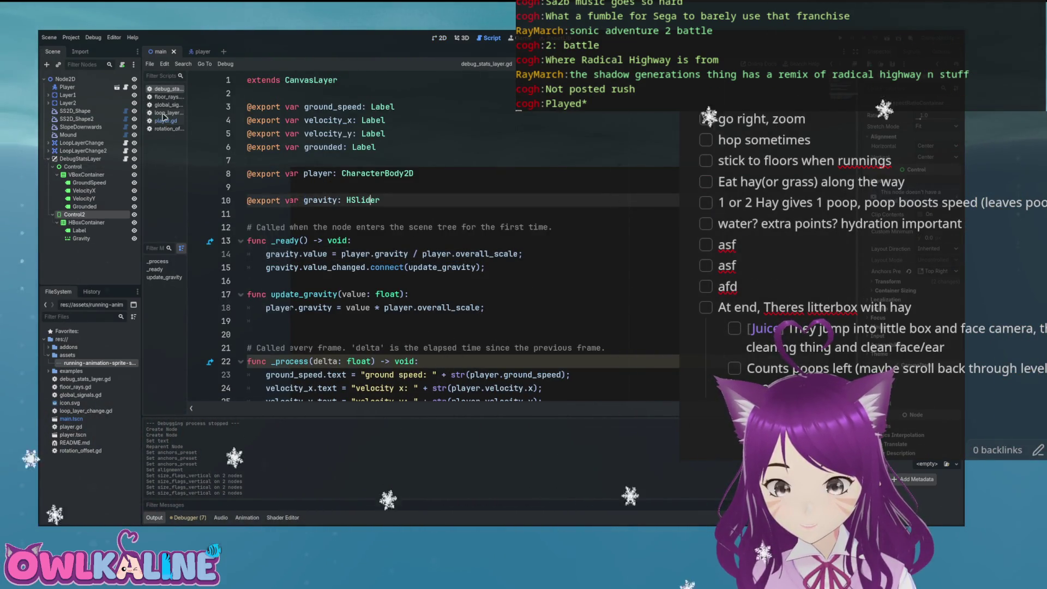
{"action": "left_click_drag", "start_coordinate": [410, 205], "coordinate": [394, 213]}
{"action": "scroll", "coordinate": [394, 207], "scroll_direction": "down", "scroll_amount": 1}
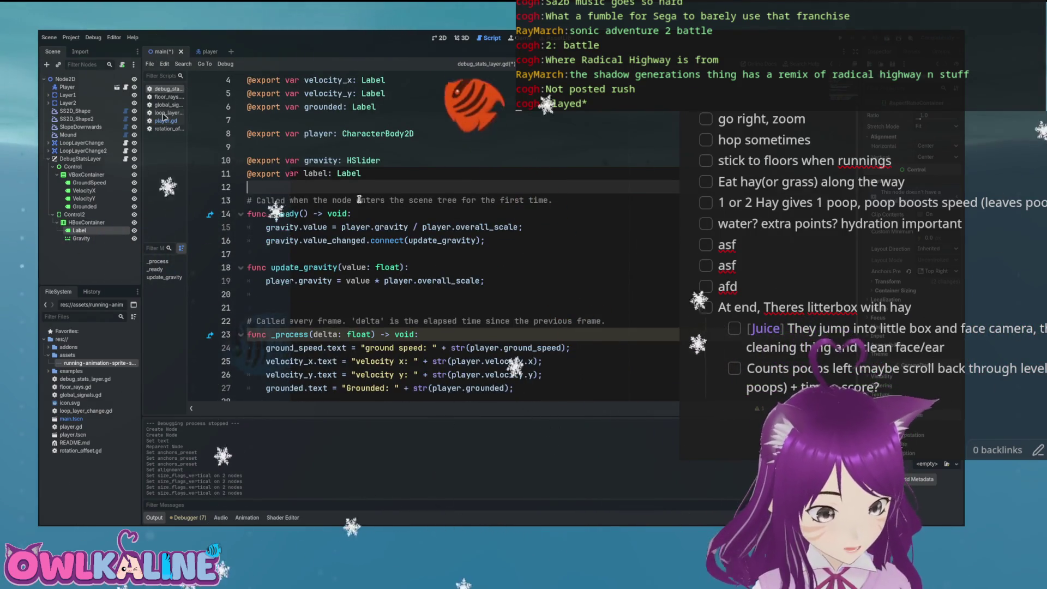
{"action": "triple_click", "coordinate": [387, 178]}
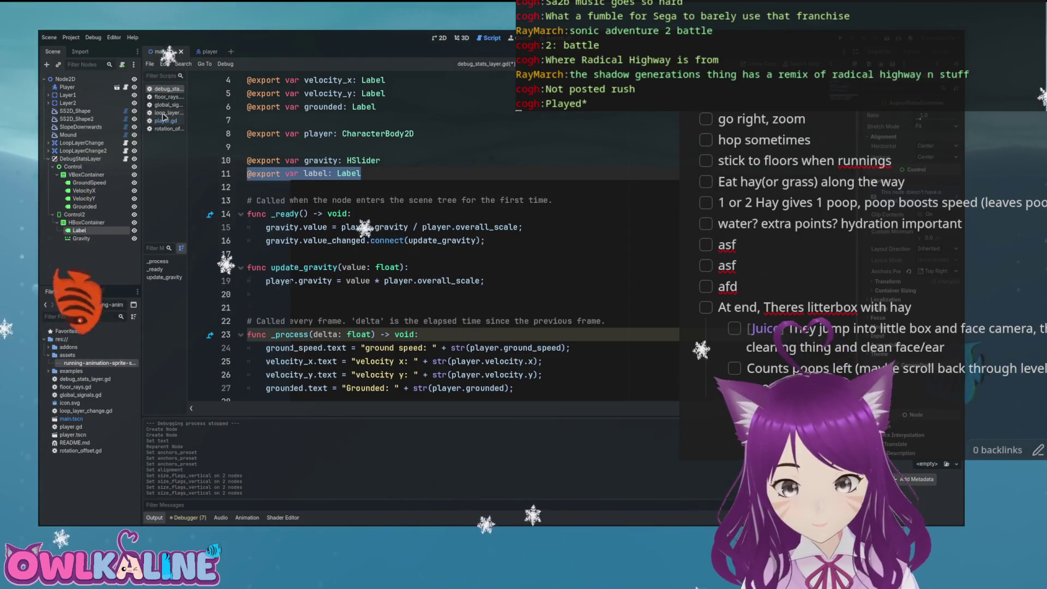
{"action": "double_click", "coordinate": [315, 174]}
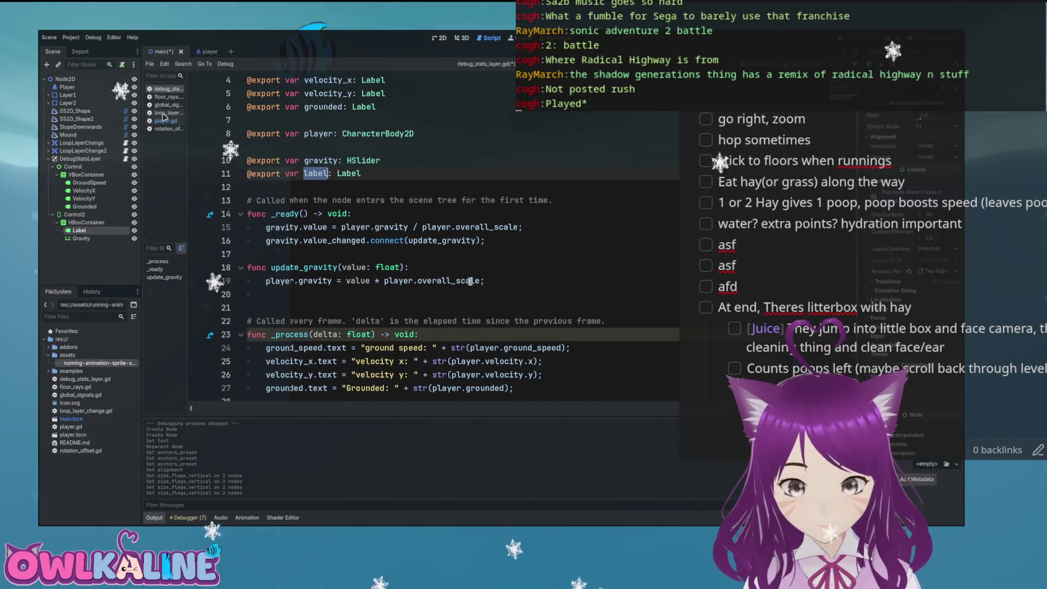
- Add label.text = "Gravity: " + str(value) to update_gravity, save, and run the project
{"action": "left_click", "coordinate": [512, 288]}
{"action": "key", "text": "Return"}
{"action": "type", "text": "label"}
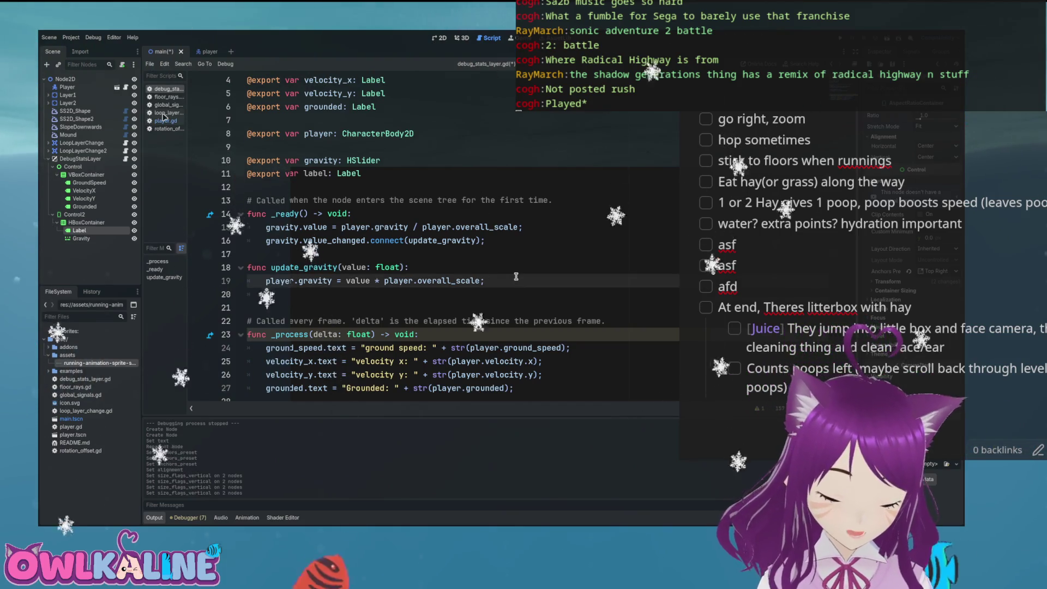
{"action": "type", "text": ".tex"}
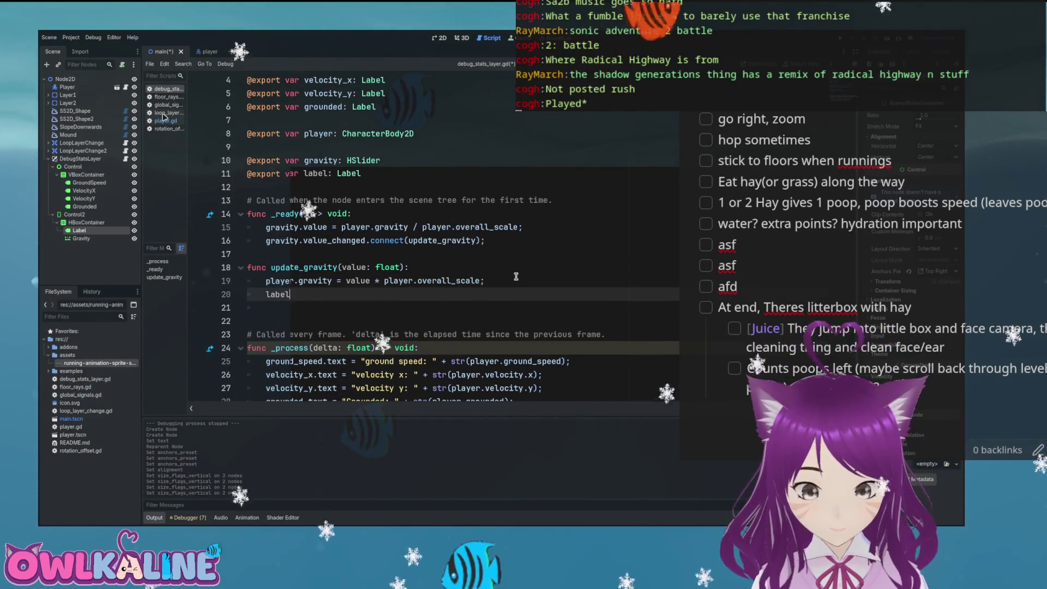
{"action": "type", "text": "t = str()"}
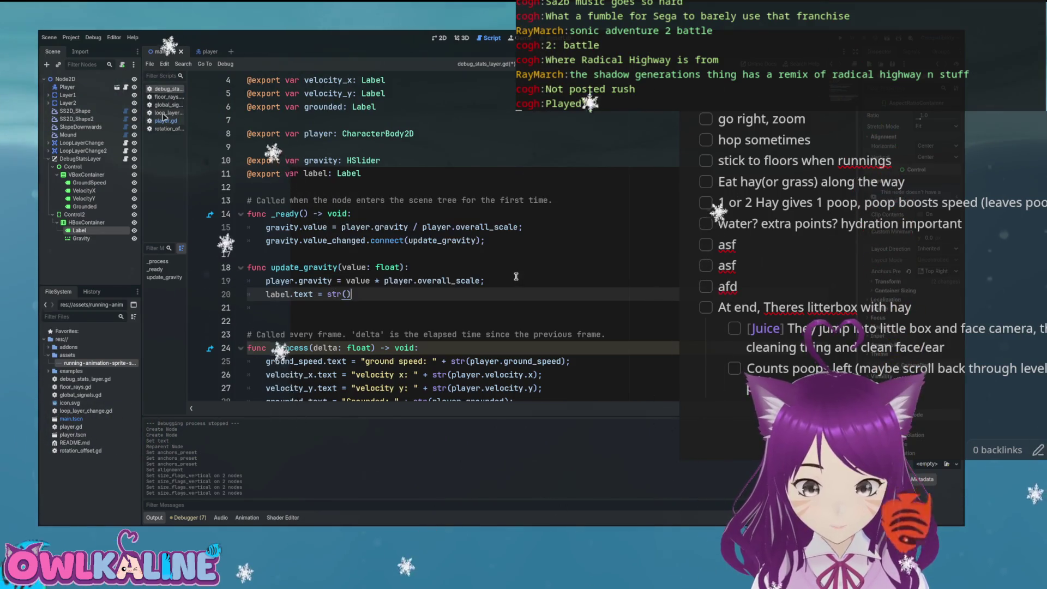
{"action": "type", "text": "ue"}
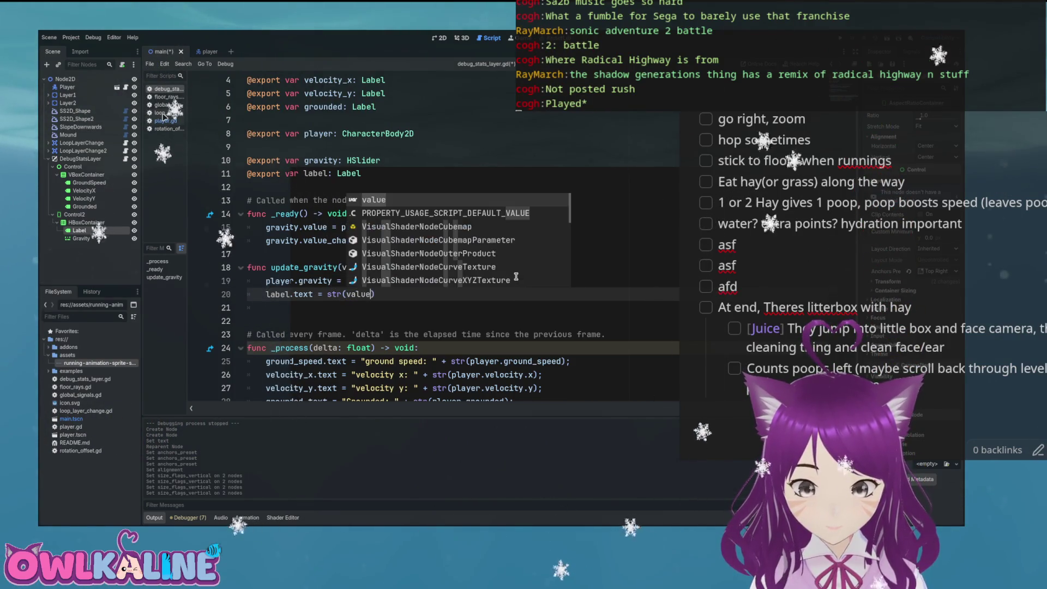
{"action": "type", "text": ")"}
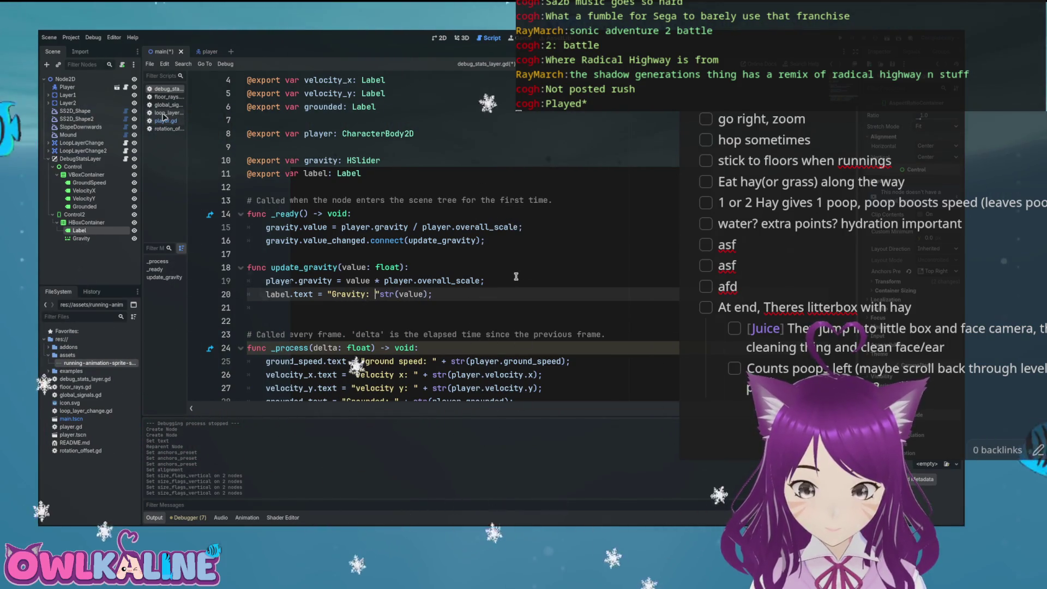
{"action": "key", "text": "ctrl+s"}
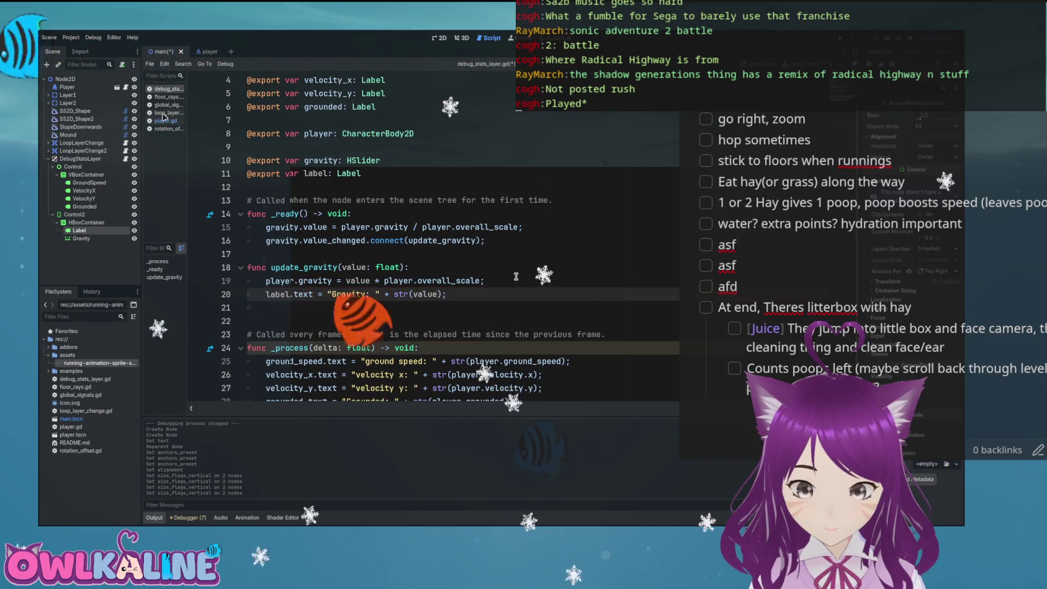
{"action": "key", "text": "shift+Home"}
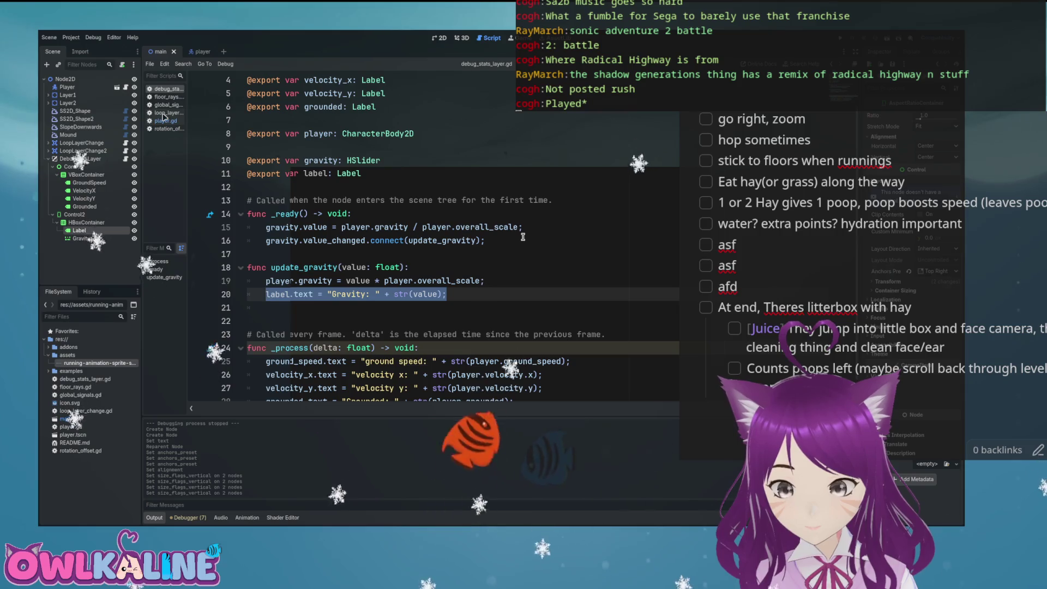
{"action": "key", "text": "Up"}
{"action": "key", "text": "Up"}
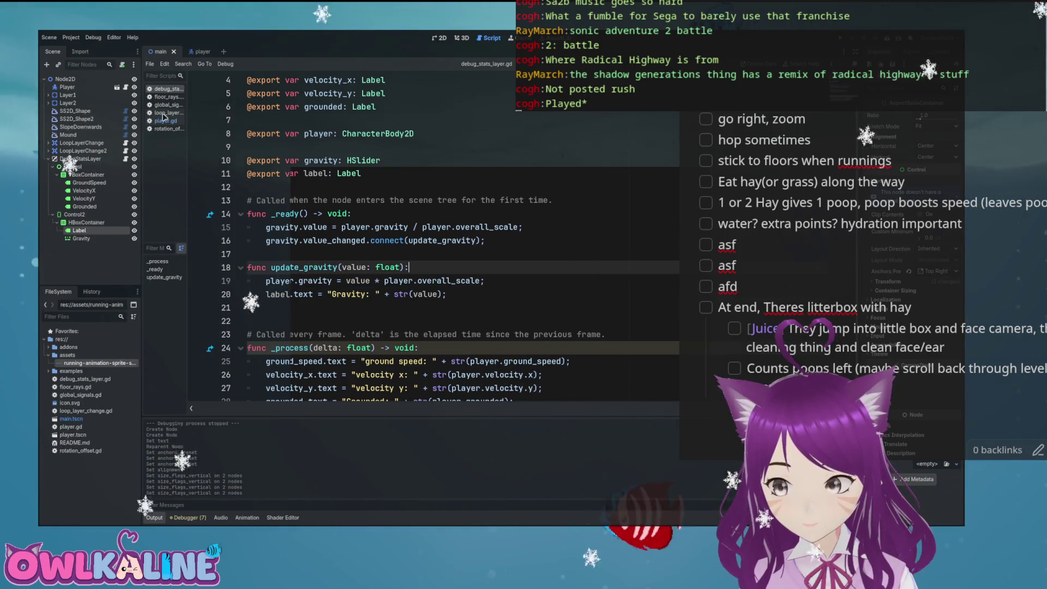
{"action": "key", "text": "F5"}
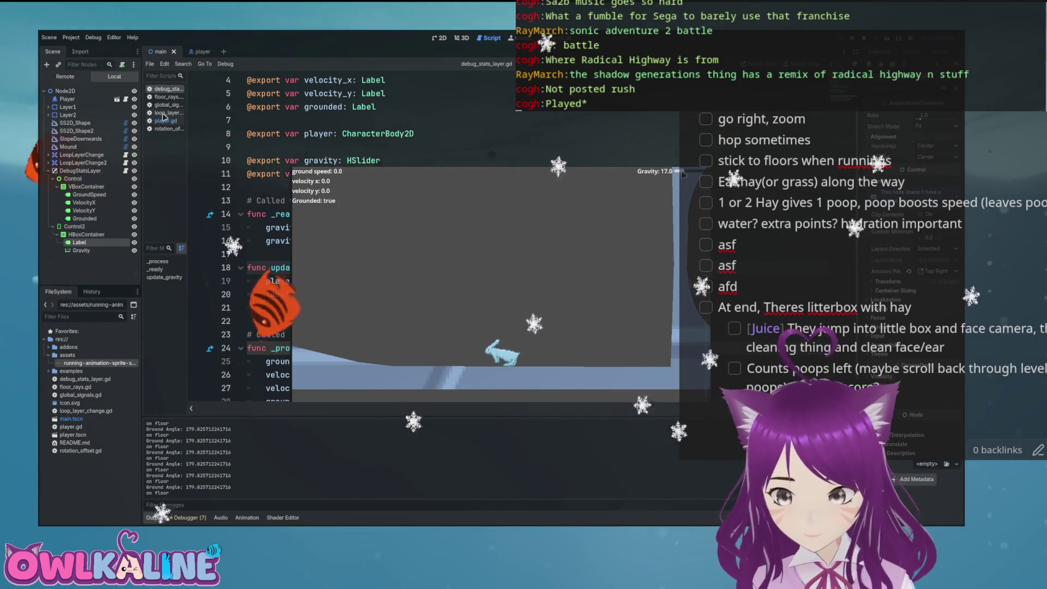
- Drag the in-game Gravity slider to 0, raise it back to 1.0, and stop the game
{"action": "left_click_drag", "start_coordinate": [677, 172], "coordinate": [647, 229]}
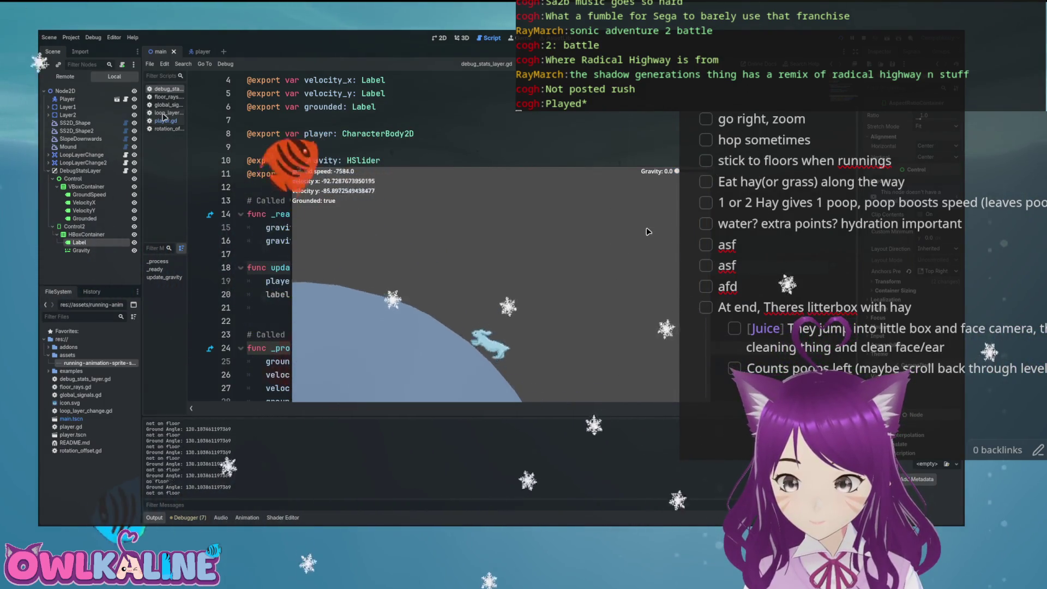
{"action": "left_click", "coordinate": [678, 175]}
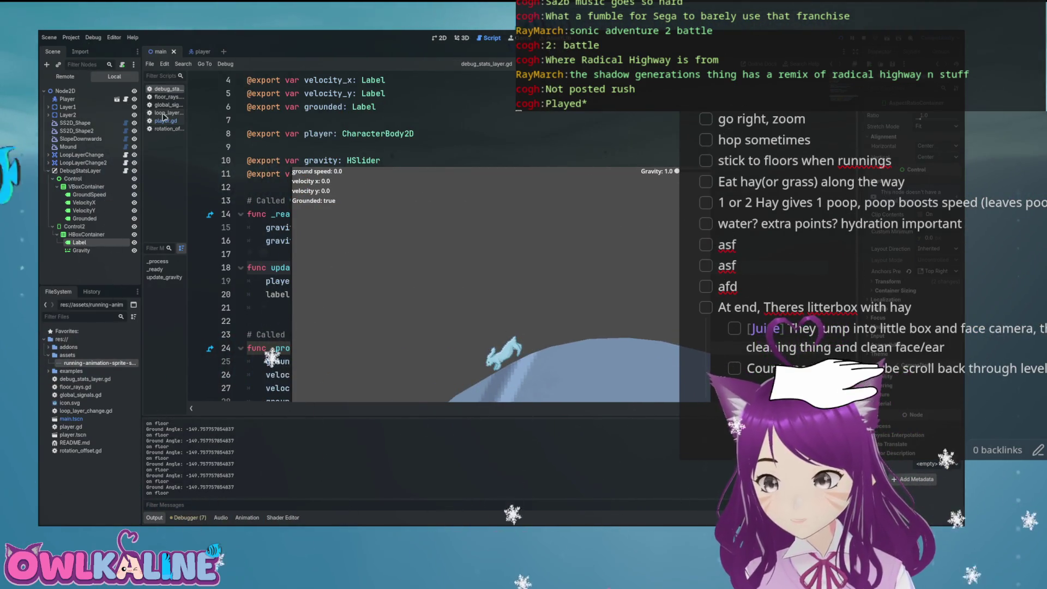
{"action": "key", "text": "F8"}
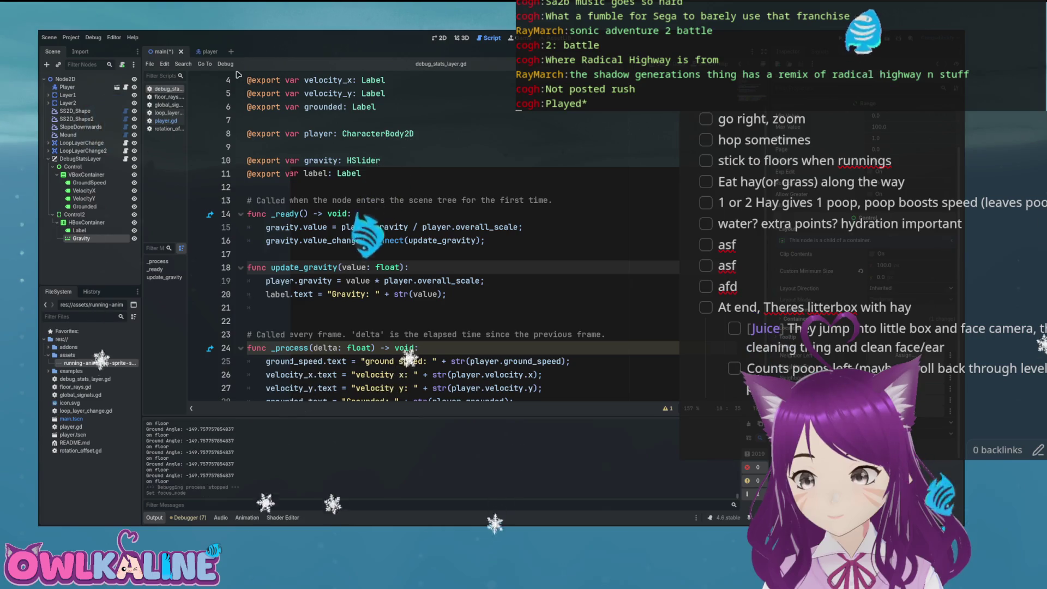
- Save the main scene with Ctrl+S to clear the unsaved-changes marker
{"action": "key", "text": "ctrl+s"}
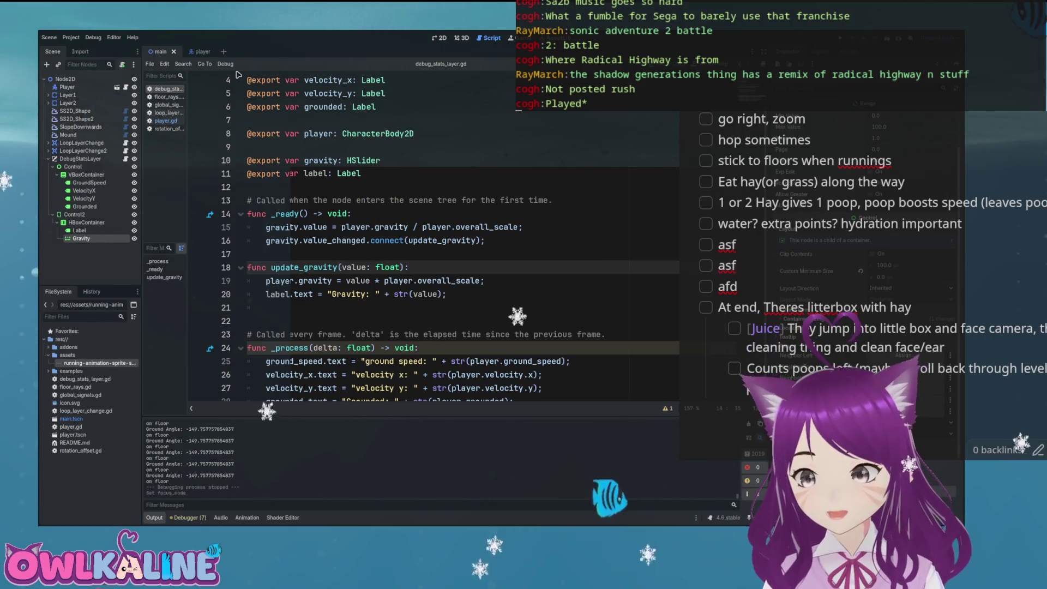
{"action": "key", "text": "ctrl+s"}
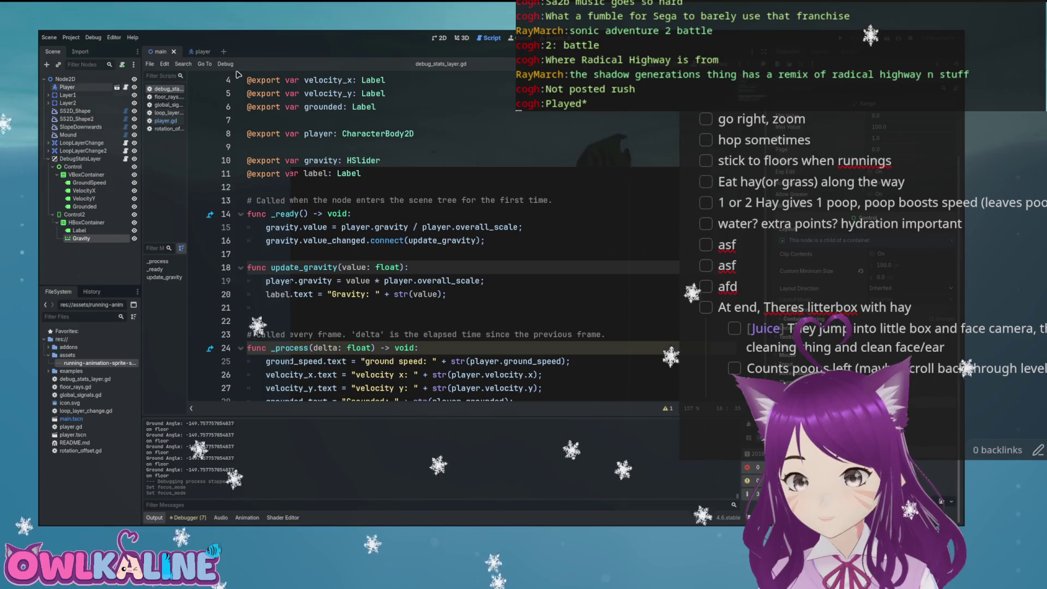
- Switch to player.gd, review the midair and grounded_movement friction code, then run the game
{"action": "key", "text": "alt+Left"}
{"action": "scroll", "coordinate": [436, 218], "scroll_direction": "up", "scroll_amount": 1}
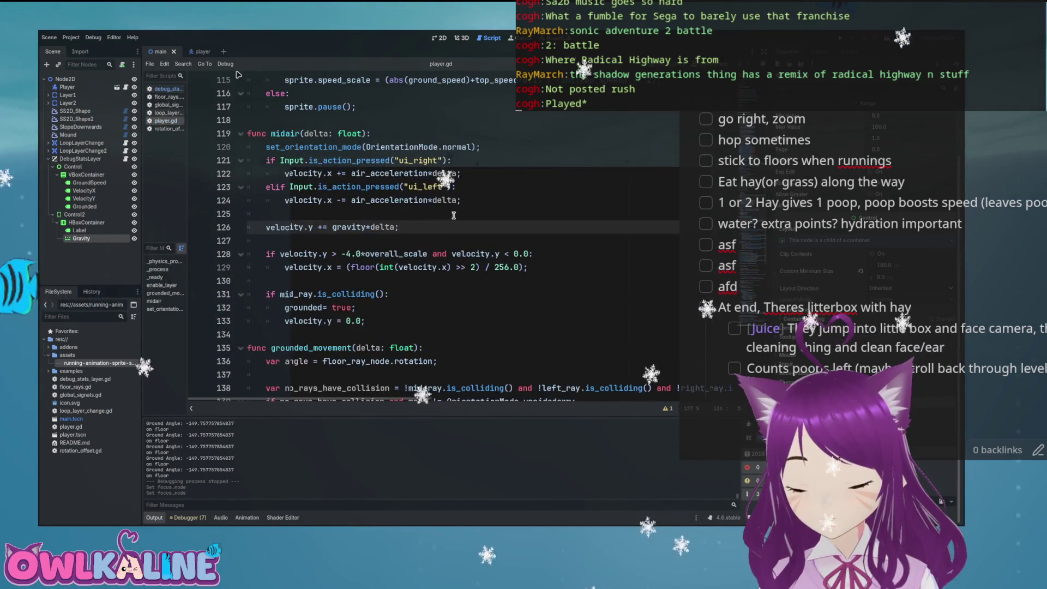
{"action": "scroll", "coordinate": [238, 73], "scroll_direction": "up", "scroll_amount": 18}
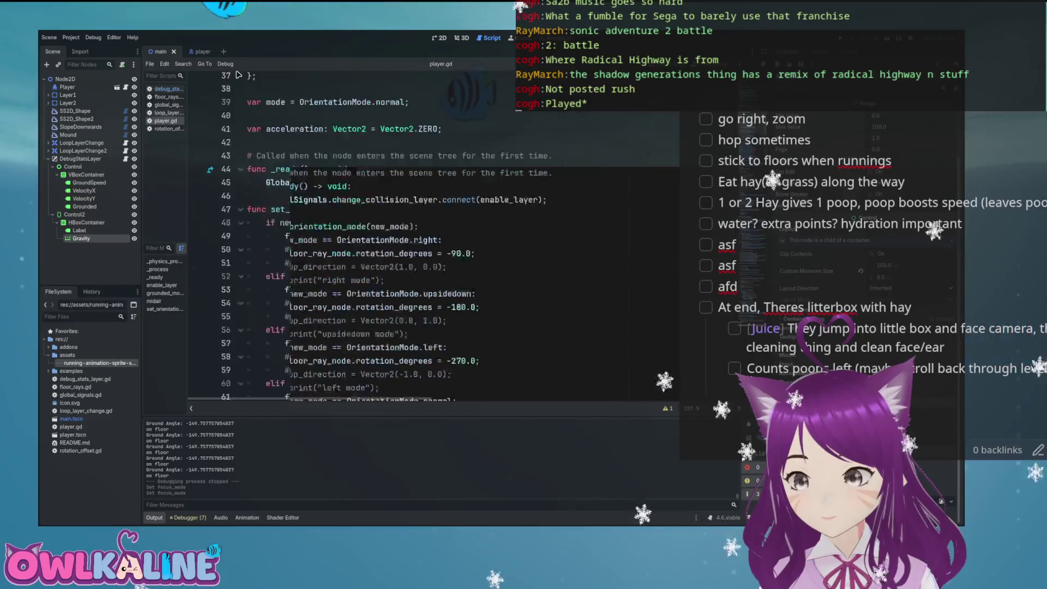
{"action": "scroll", "coordinate": [239, 74], "scroll_direction": "down", "scroll_amount": 20}
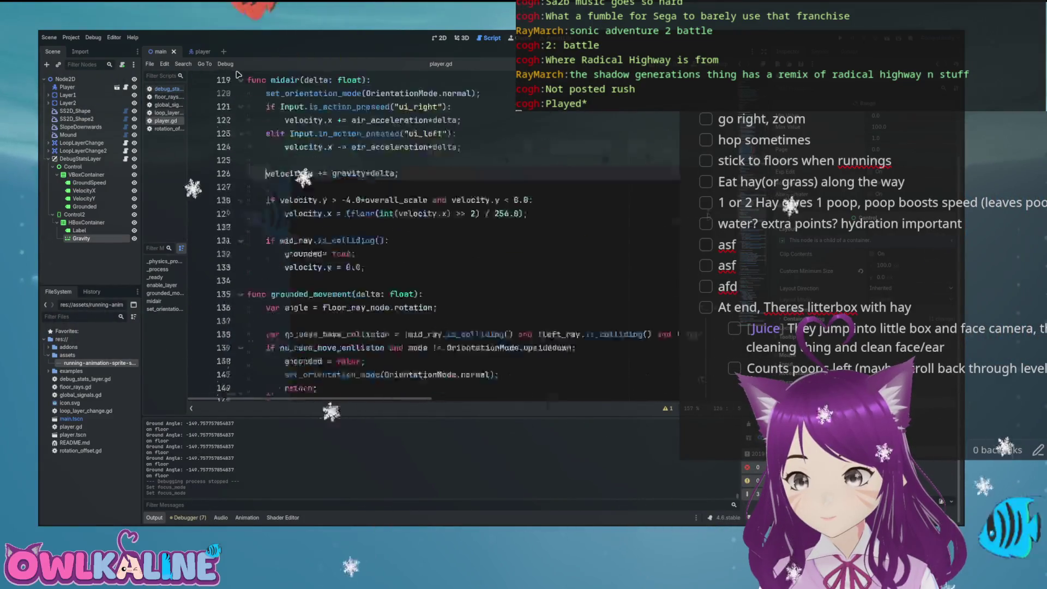
{"action": "scroll", "coordinate": [238, 74], "scroll_direction": "down", "scroll_amount": 17}
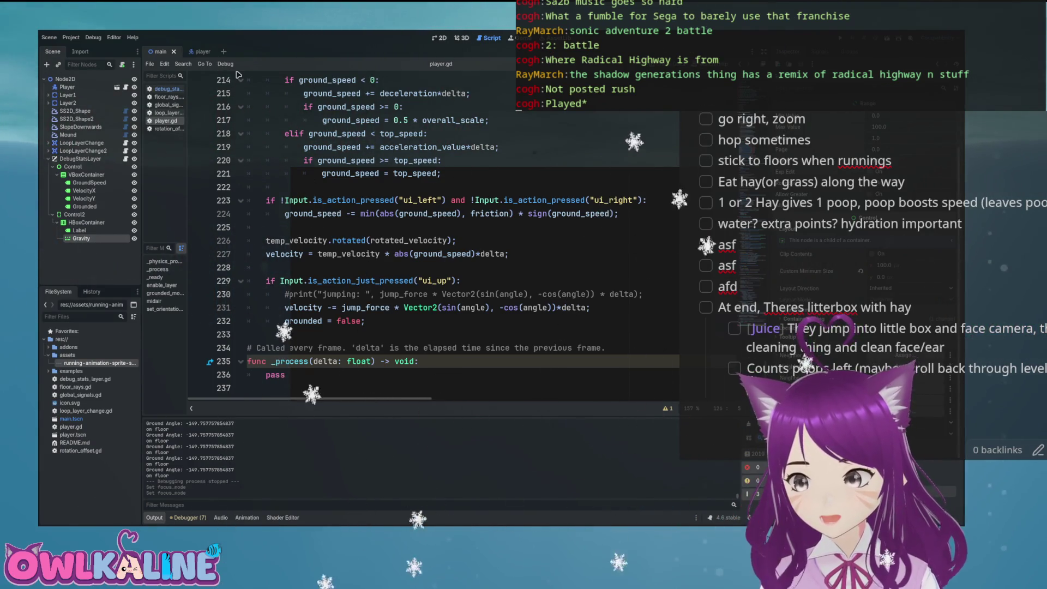
{"action": "key", "text": "F5"}
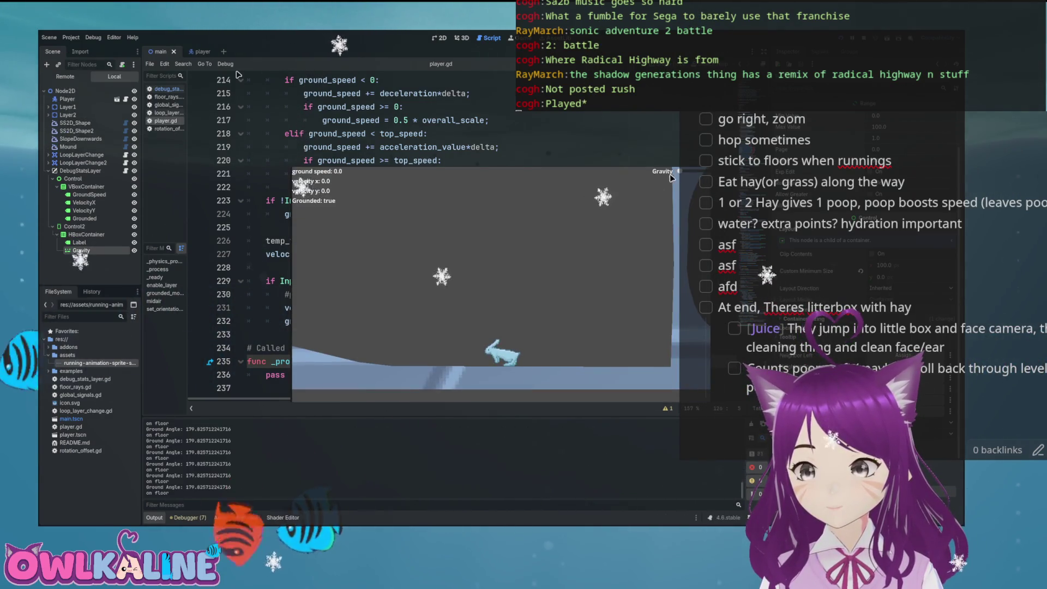
- Test the rabbit running right, then stop the game
{"action": "key", "text": "Right"}
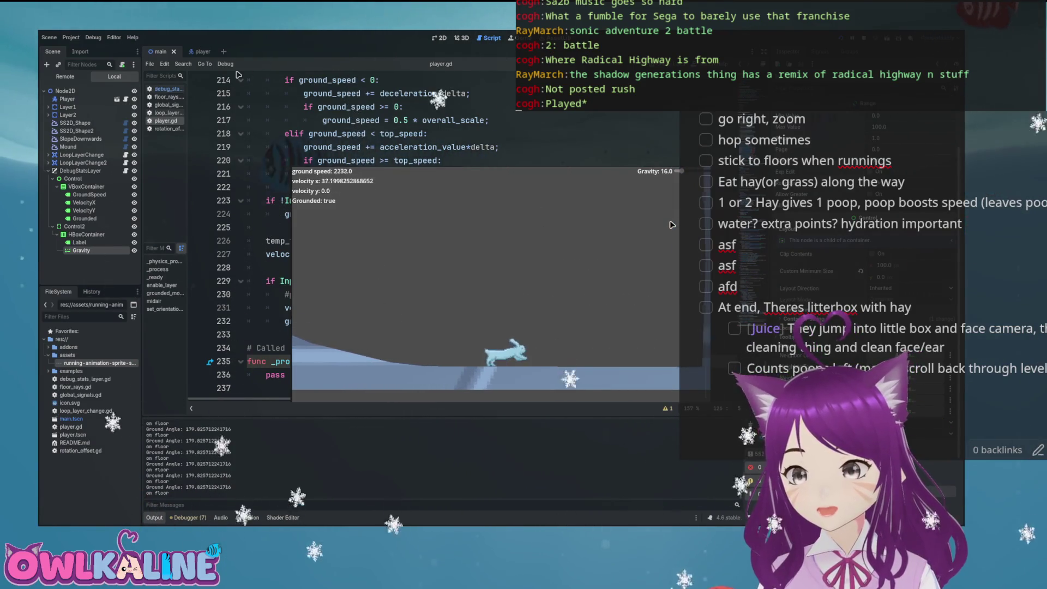
{"action": "scroll", "coordinate": [682, 172], "scroll_direction": "down", "scroll_amount": 3}
{"action": "scroll", "coordinate": [681, 172], "scroll_direction": "down", "scroll_amount": 12}
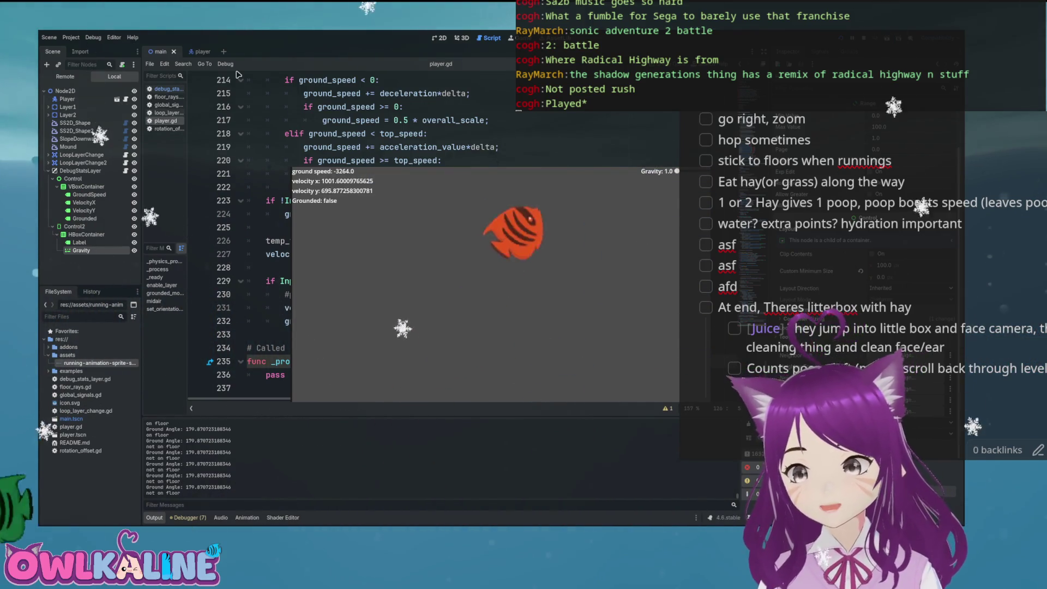
{"action": "key", "text": "F8"}
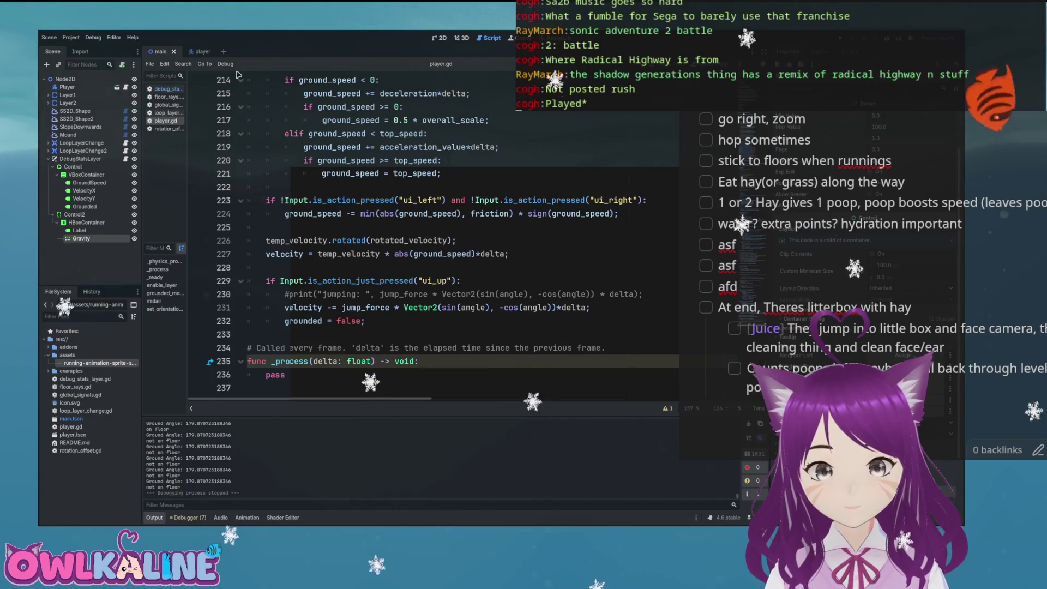
- Change the gravity constant on line 25 from 10.0 to 1.0*overall_scale
{"action": "scroll", "coordinate": [421, 195], "scroll_direction": "up", "scroll_amount": 10}
{"action": "scroll", "coordinate": [421, 195], "scroll_direction": "up", "scroll_amount": 20}
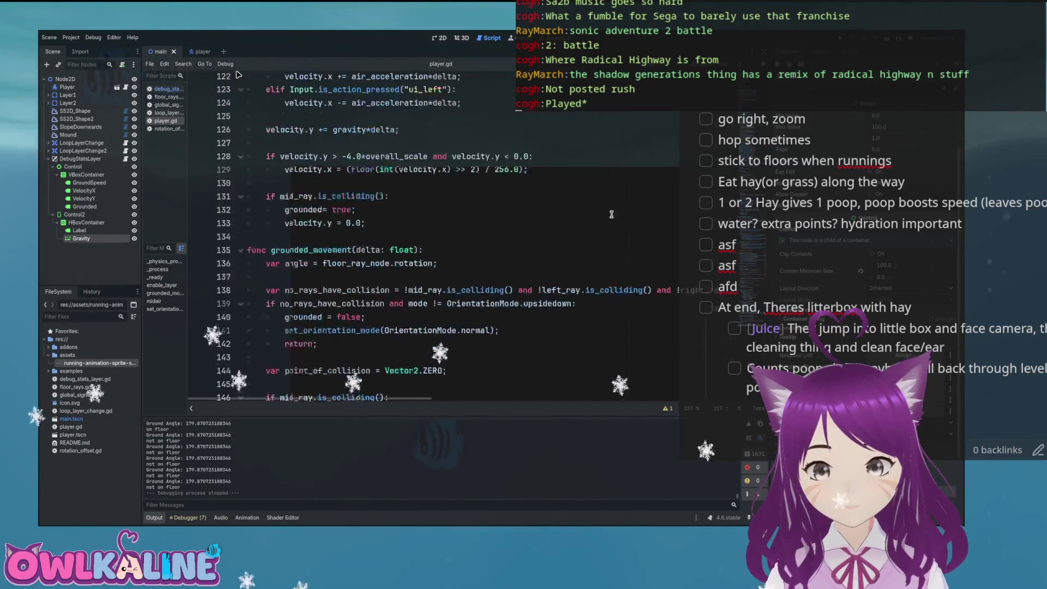
{"action": "scroll", "coordinate": [396, 201], "scroll_direction": "down", "scroll_amount": 1}
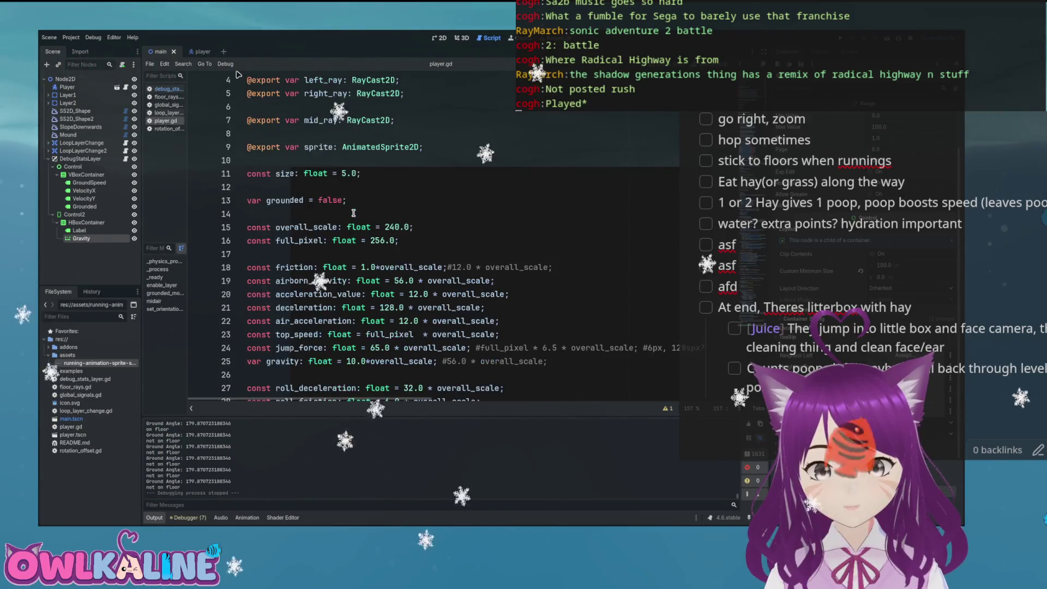
{"action": "scroll", "coordinate": [320, 240], "scroll_direction": "down", "scroll_amount": 3}
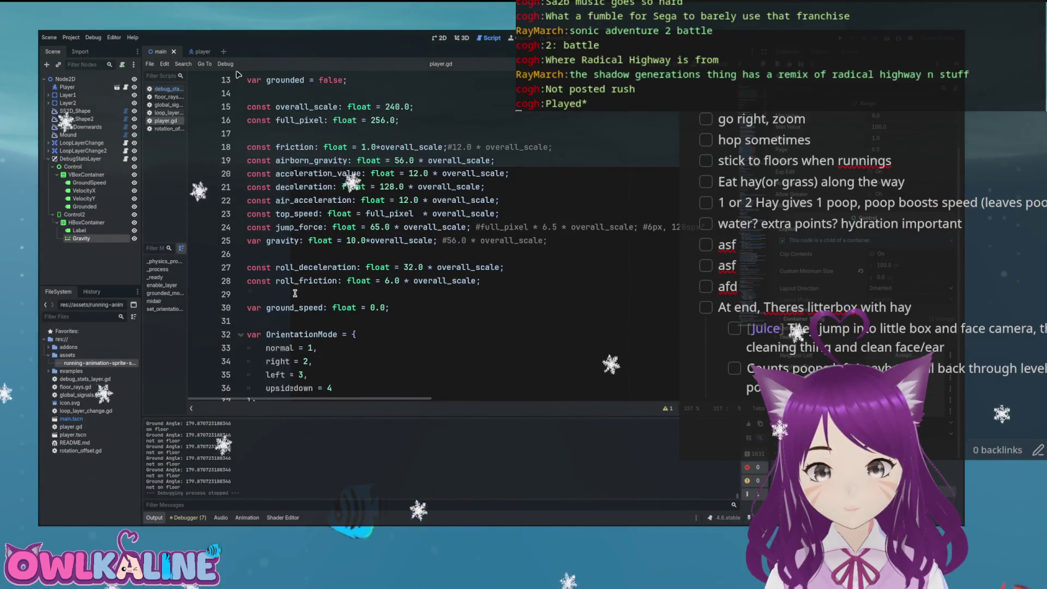
{"action": "left_click", "coordinate": [360, 241]}
{"action": "key", "text": "BackSpace"}
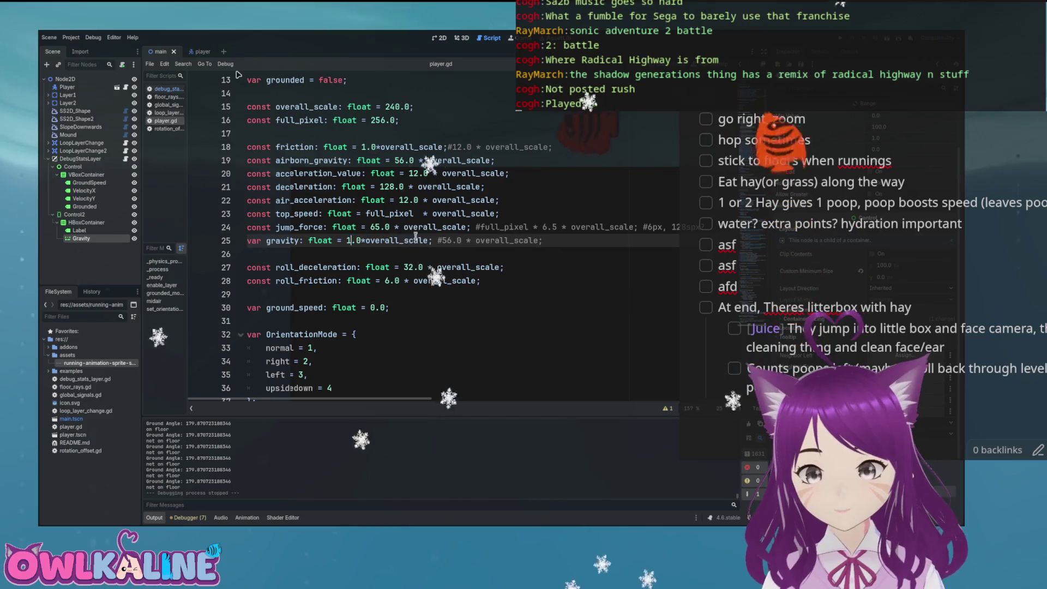
{"action": "left_click", "coordinate": [436, 227]}
{"action": "left_click", "coordinate": [574, 205]}
{"action": "scroll", "coordinate": [578, 213], "scroll_direction": "up", "scroll_amount": 2}
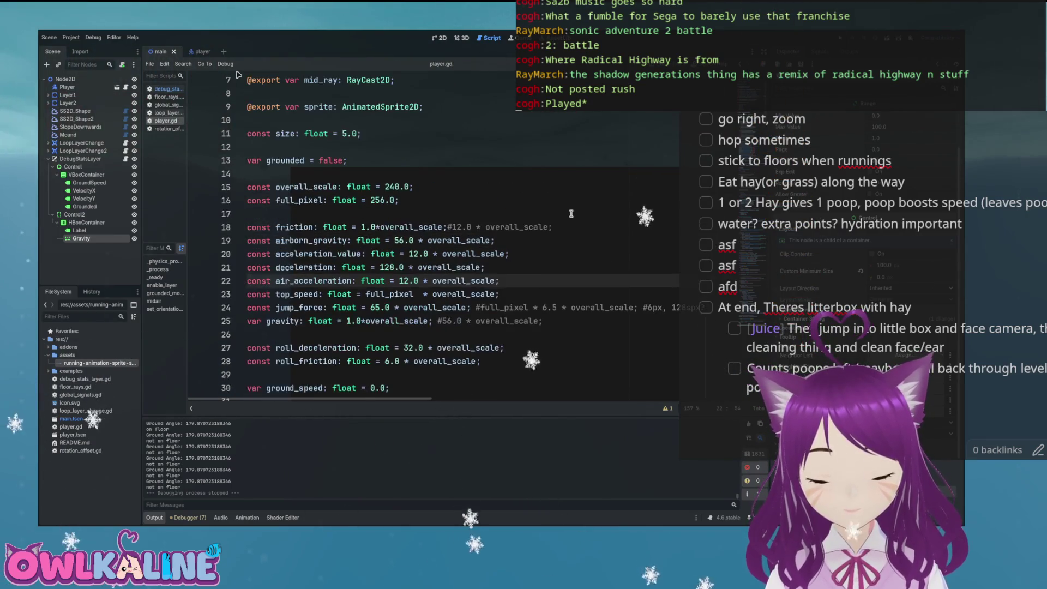
- Test-run the lower gravity, stop it, and return to the 2D scene view
{"action": "key", "text": "F5"}
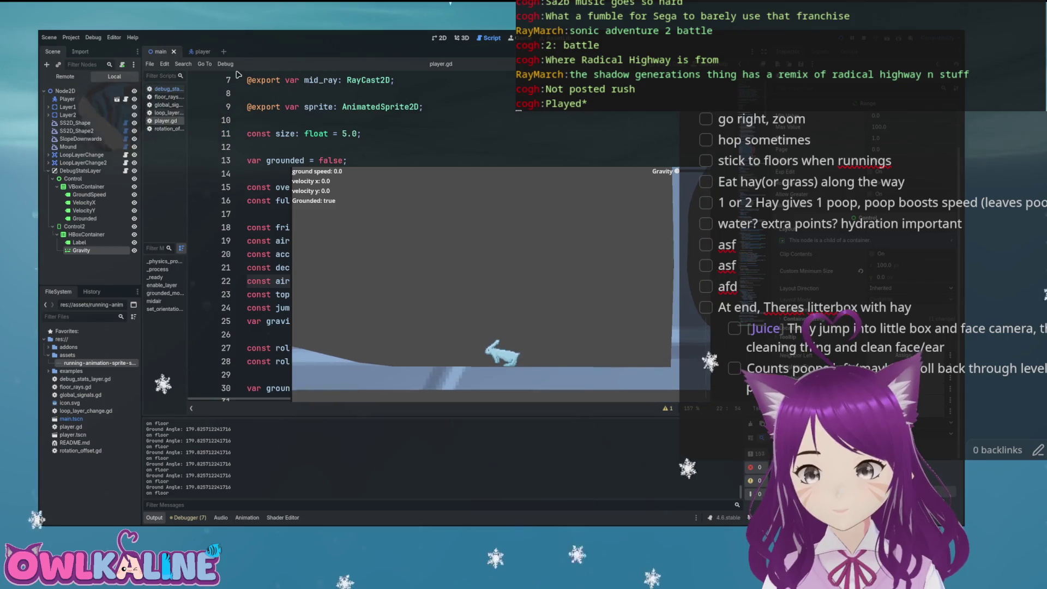
{"action": "key", "text": "F8"}
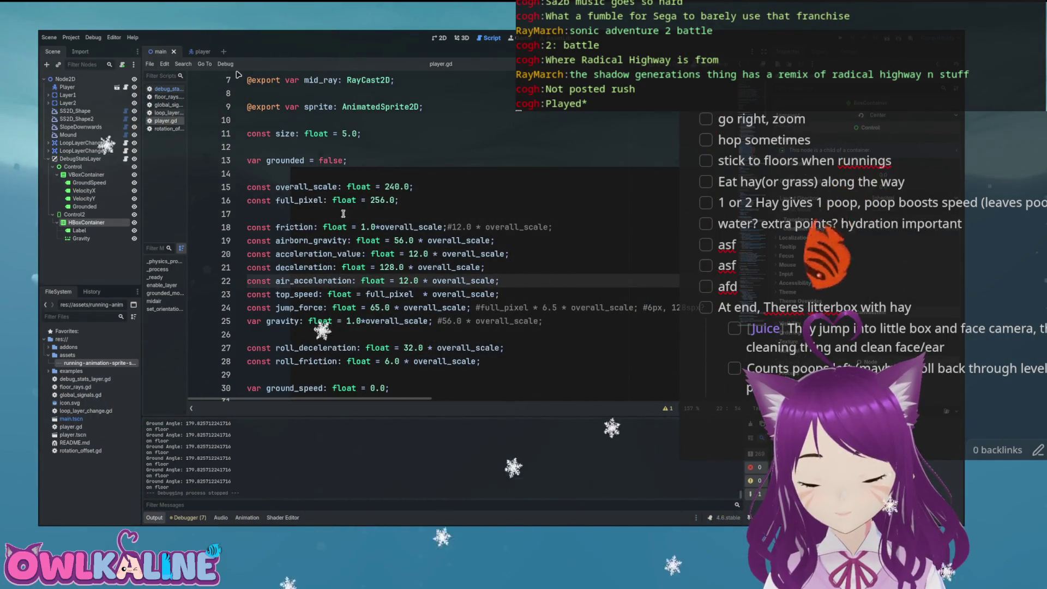
{"action": "key", "text": "ctrl+F1"}
{"action": "scroll", "coordinate": [464, 229], "scroll_direction": "left", "scroll_amount": 5}
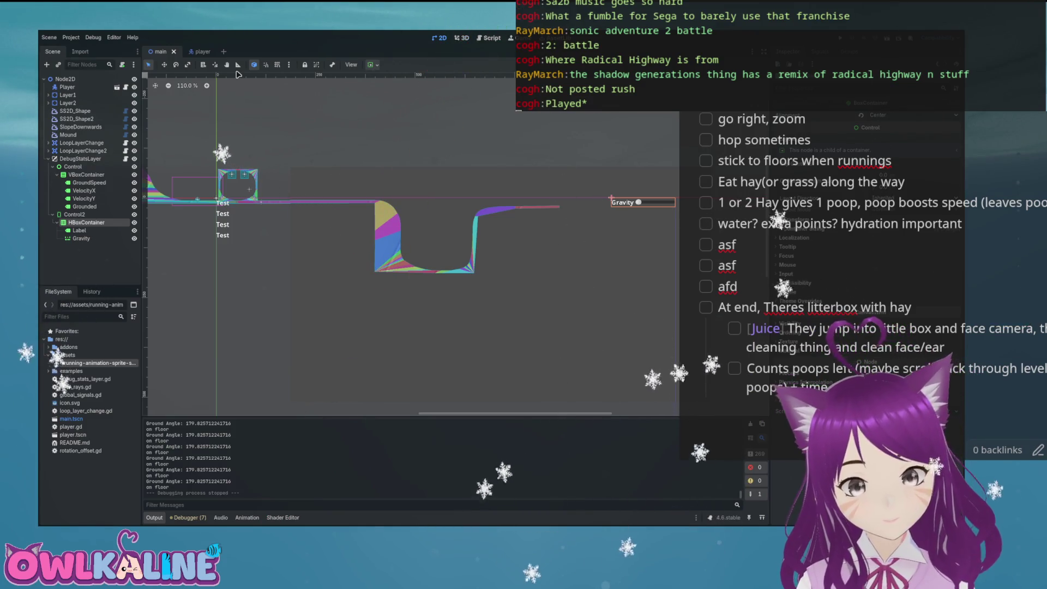
- Pan and zoom around the loop track and Gravity label, then launch the game
{"action": "mouse_move", "coordinate": [445, 168]}
{"action": "left_mouse_down"}
{"action": "mouse_move", "coordinate": [558, 169]}
{"action": "mouse_move", "coordinate": [636, 187]}
{"action": "mouse_move", "coordinate": [474, 207]}
{"action": "left_mouse_up"}
{"action": "scroll", "coordinate": [731, 281], "scroll_direction": "up", "scroll_amount": 6}
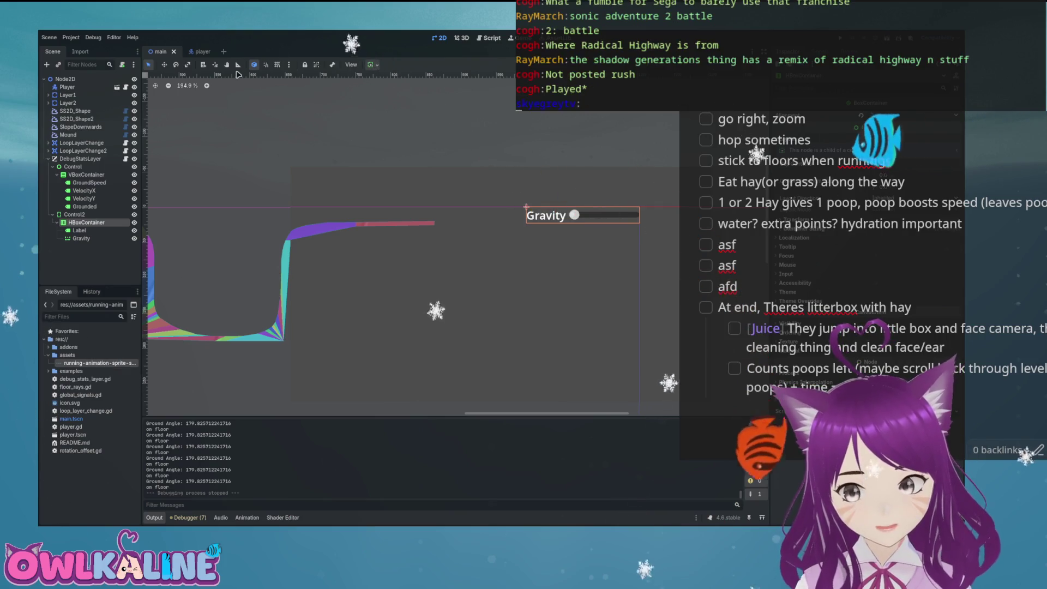
{"action": "scroll", "coordinate": [403, 176], "scroll_direction": "down", "scroll_amount": 4}
{"action": "mouse_move", "coordinate": [403, 176]}
{"action": "left_mouse_down"}
{"action": "mouse_move", "coordinate": [475, 213]}
{"action": "mouse_move", "coordinate": [492, 196]}
{"action": "mouse_move", "coordinate": [601, 217]}
{"action": "left_mouse_up"}
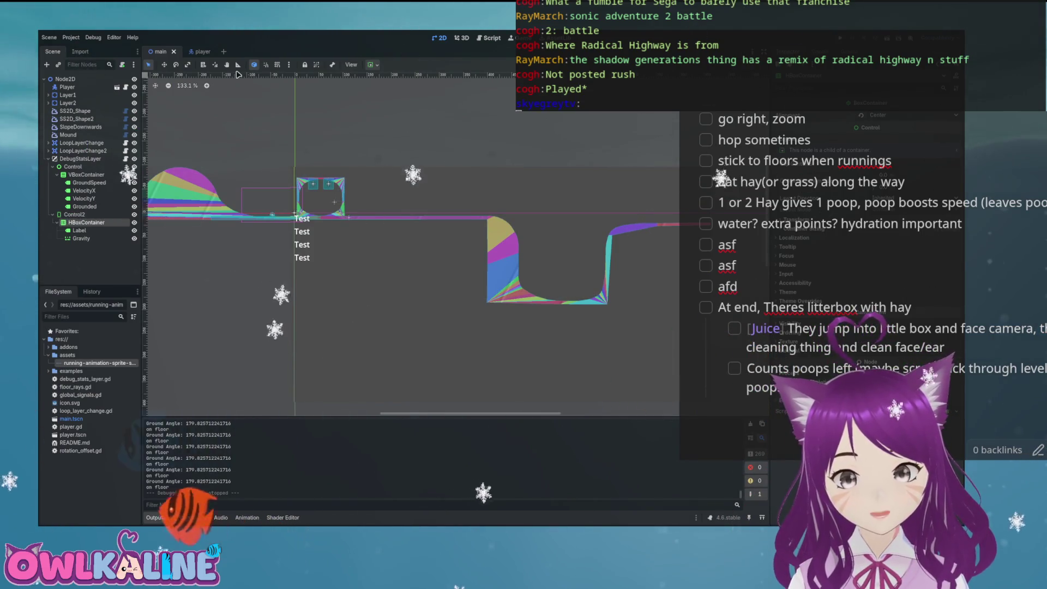
{"action": "key", "text": "F5"}
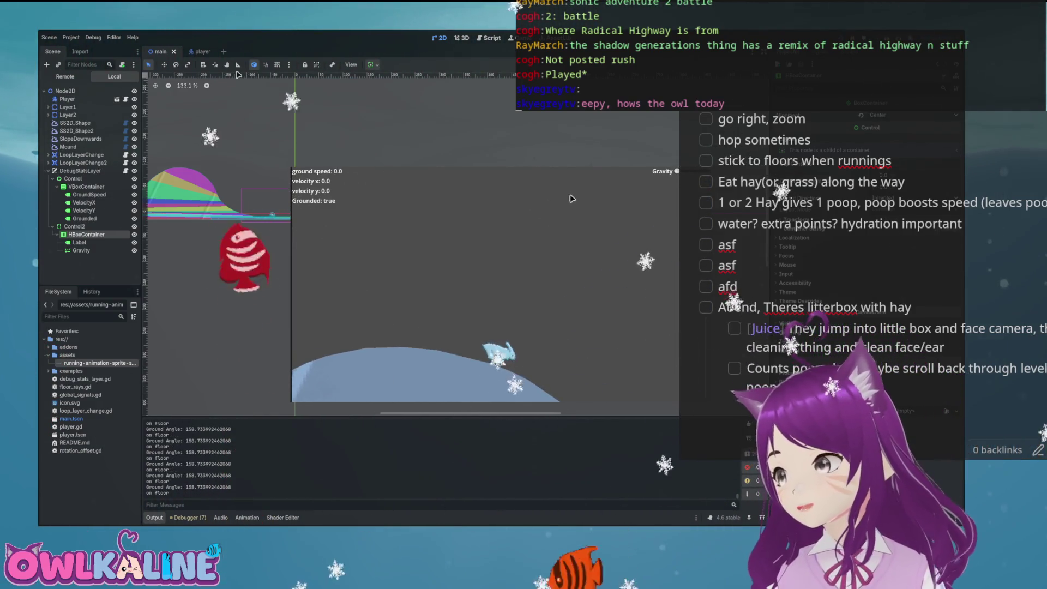
- Reposition the game window to show its debug text, jump the rabbit off the mound, and restart the run
{"action": "left_click_drag", "start_coordinate": [673, 176], "coordinate": [637, 182]}
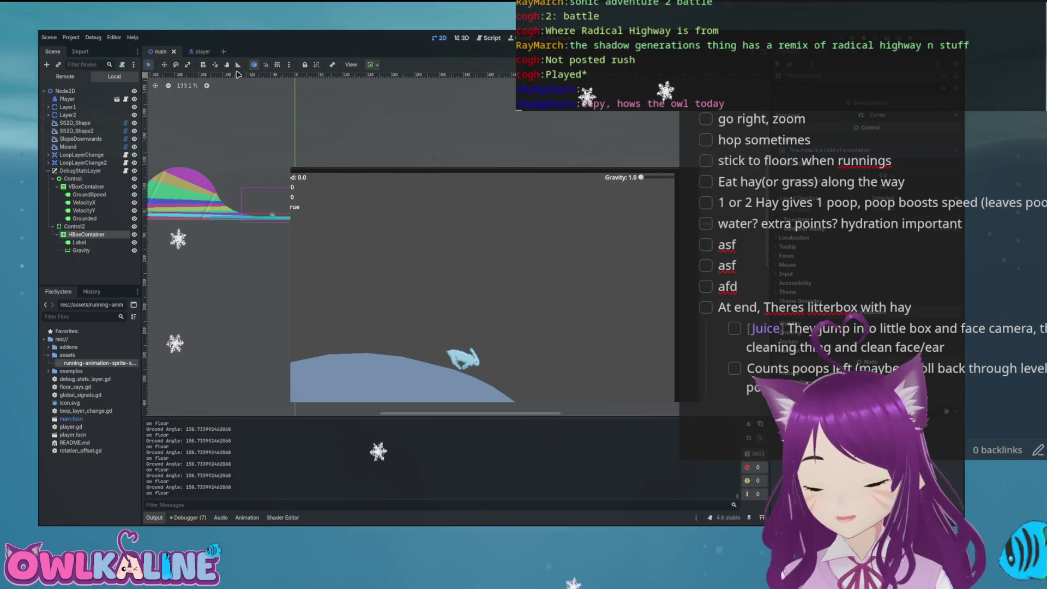
{"action": "left_click_drag", "start_coordinate": [509, 254], "coordinate": [613, 231]}
{"action": "key", "text": "space"}
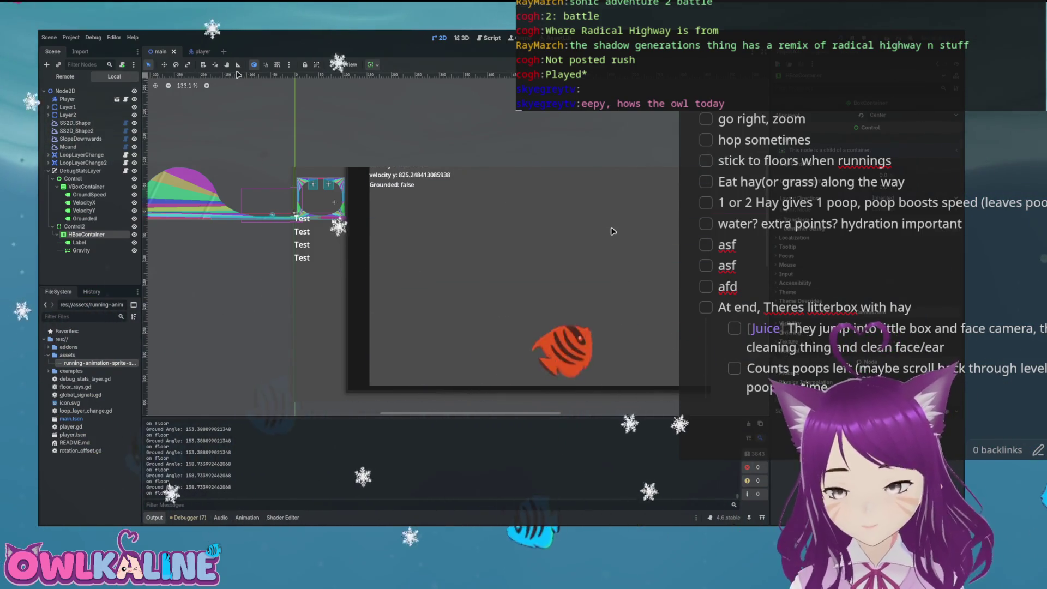
{"action": "key", "text": "F8"}
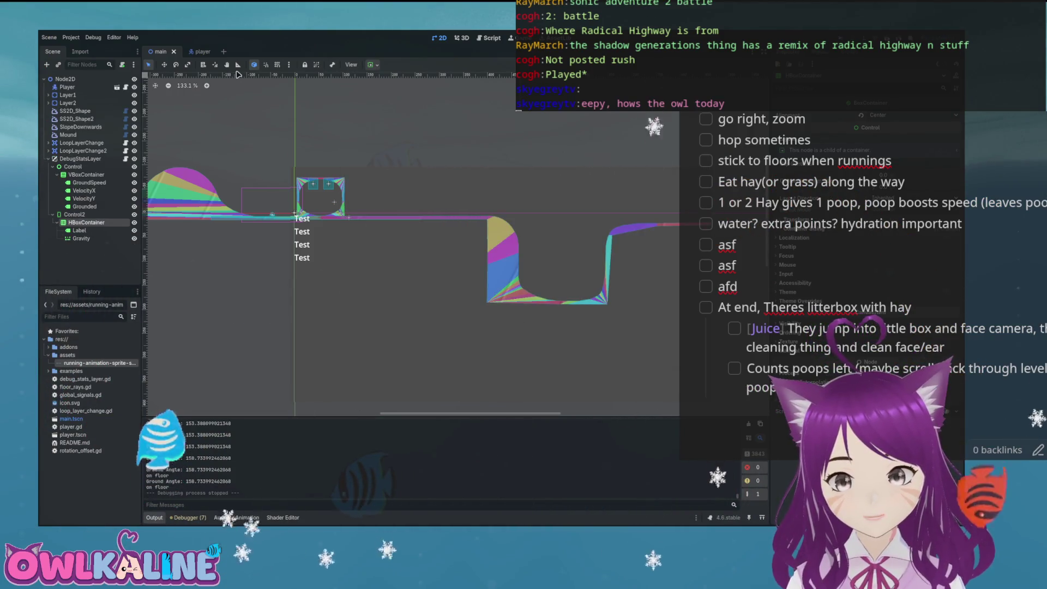
{"action": "key", "text": "F5"}
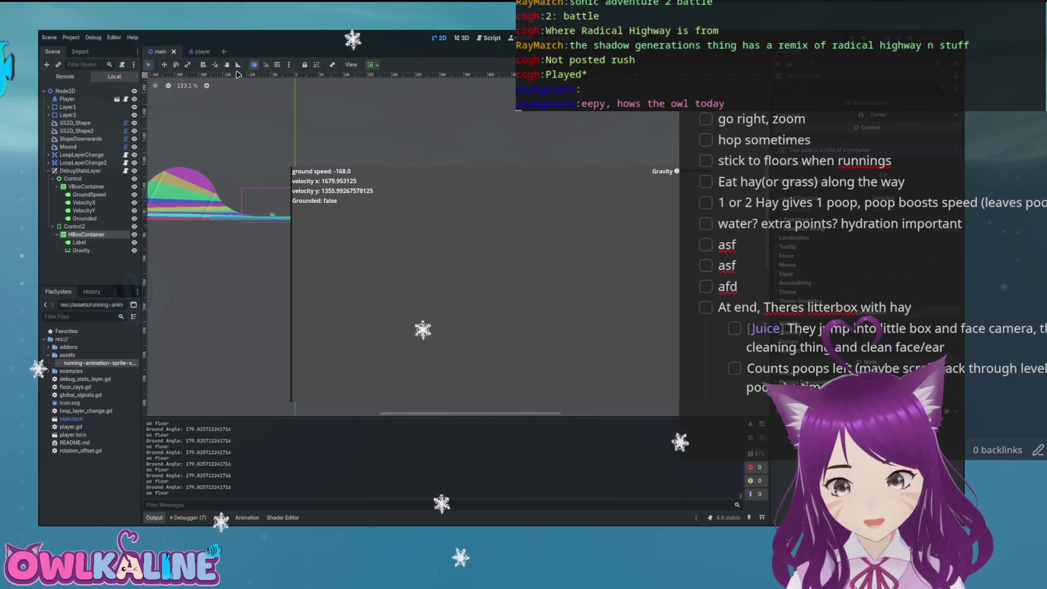
{"action": "key", "text": "F8"}
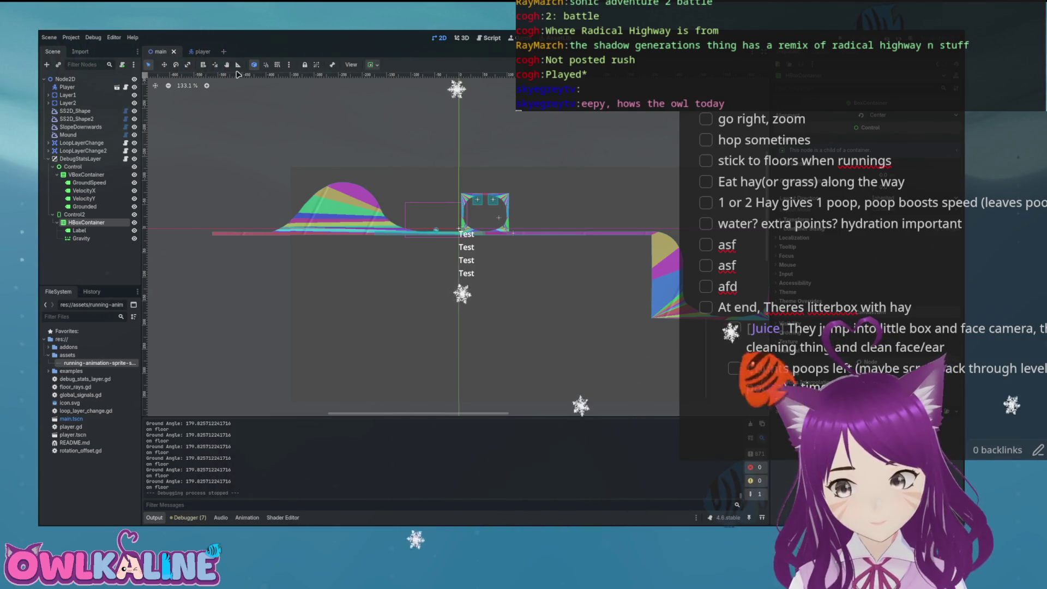
- Run the rabbit right up the slope, stop, and open player.gd's movement constants
{"action": "key", "text": "F5"}
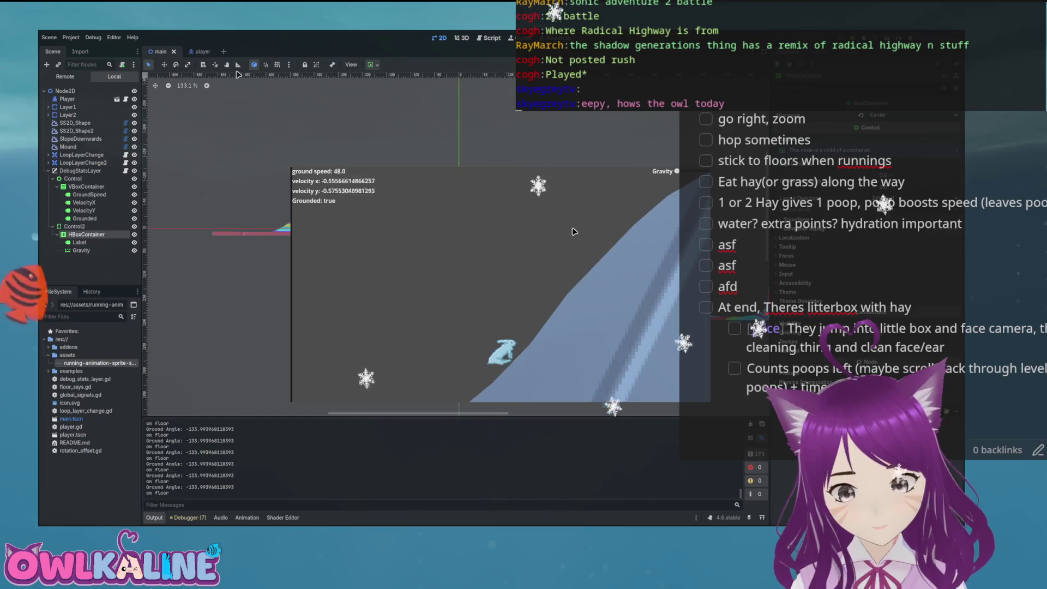
{"action": "key", "text": "Right"}
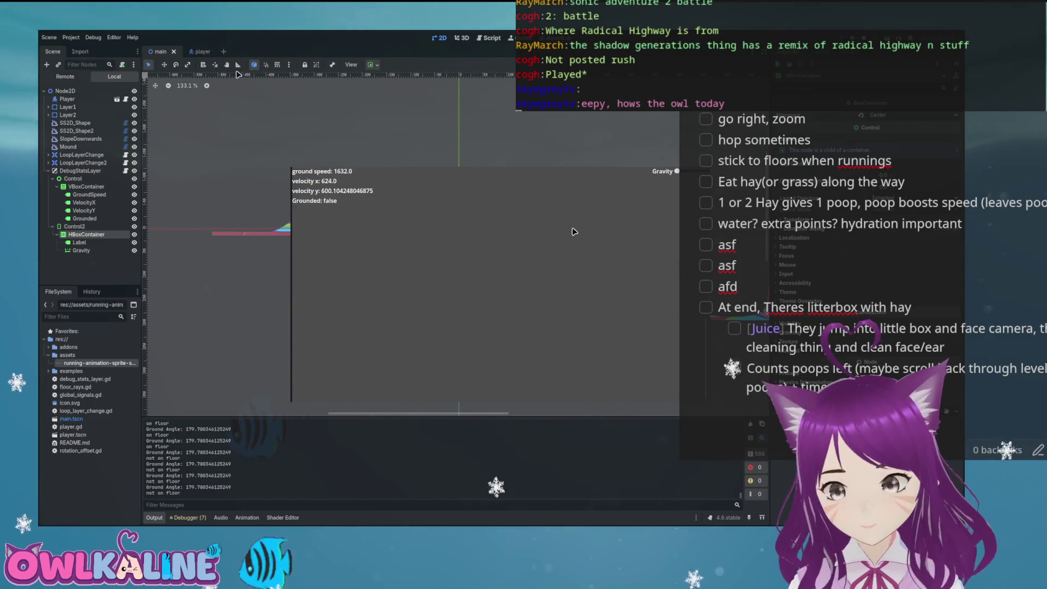
{"action": "key", "text": "F8"}
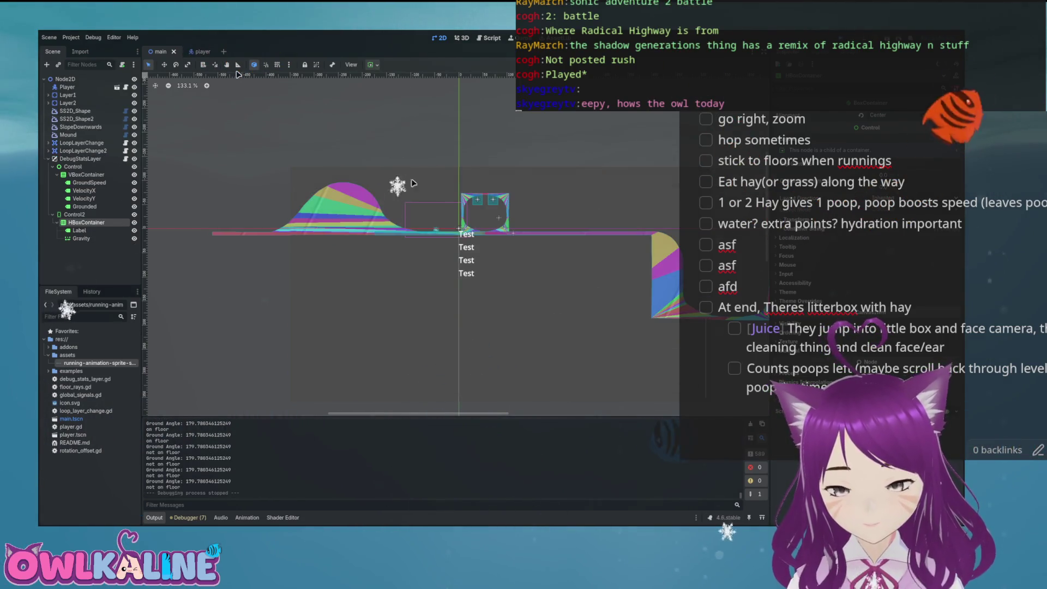
{"action": "key", "text": "ctrl+F3"}
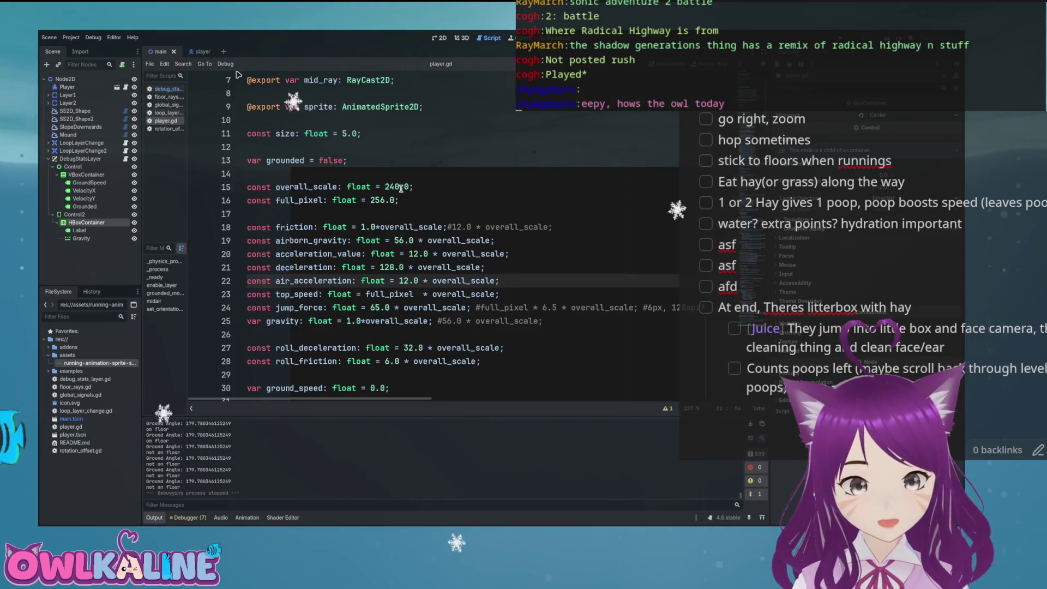
- Leave the jump_force line and switch through the 2D scene to the debug_stats_layer.gd code
{"action": "left_click", "coordinate": [381, 308]}
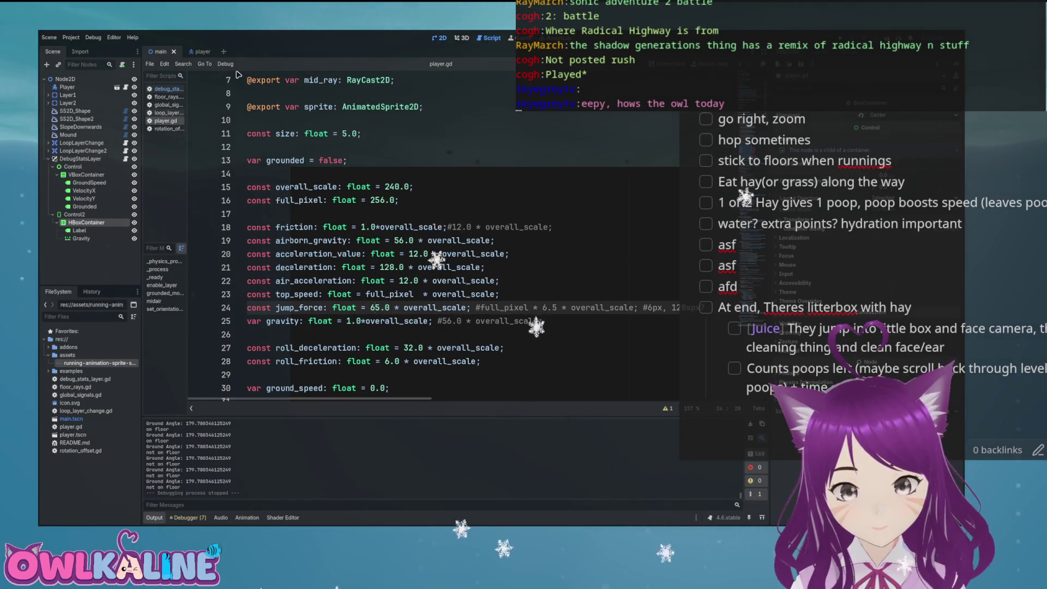
{"action": "key", "text": "ctrl+F1"}
{"action": "key", "text": "ctrl+F3"}
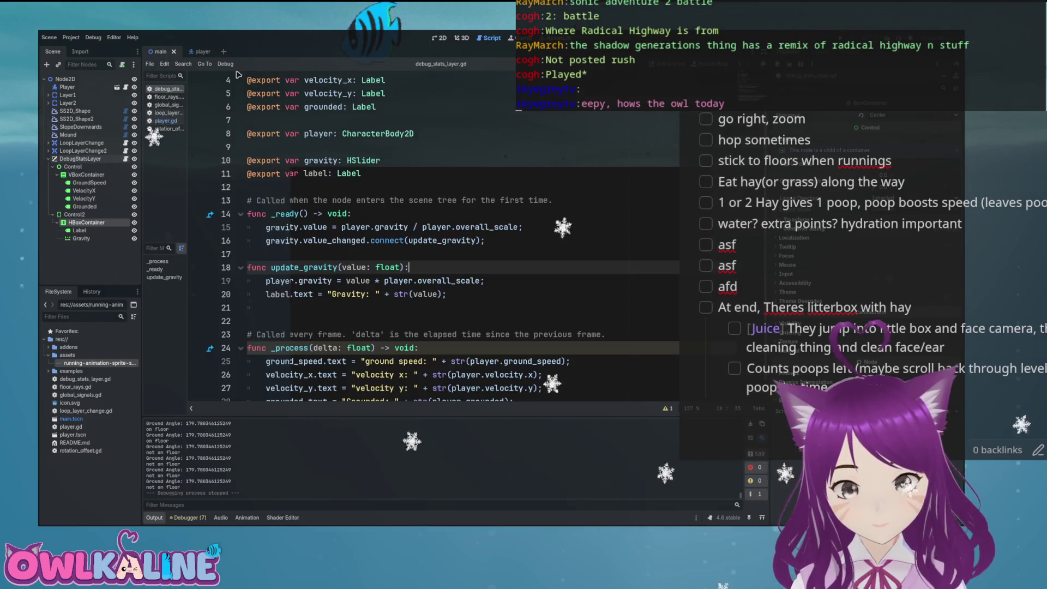
{"action": "scroll", "coordinate": [364, 206], "scroll_direction": "down", "scroll_amount": 1}
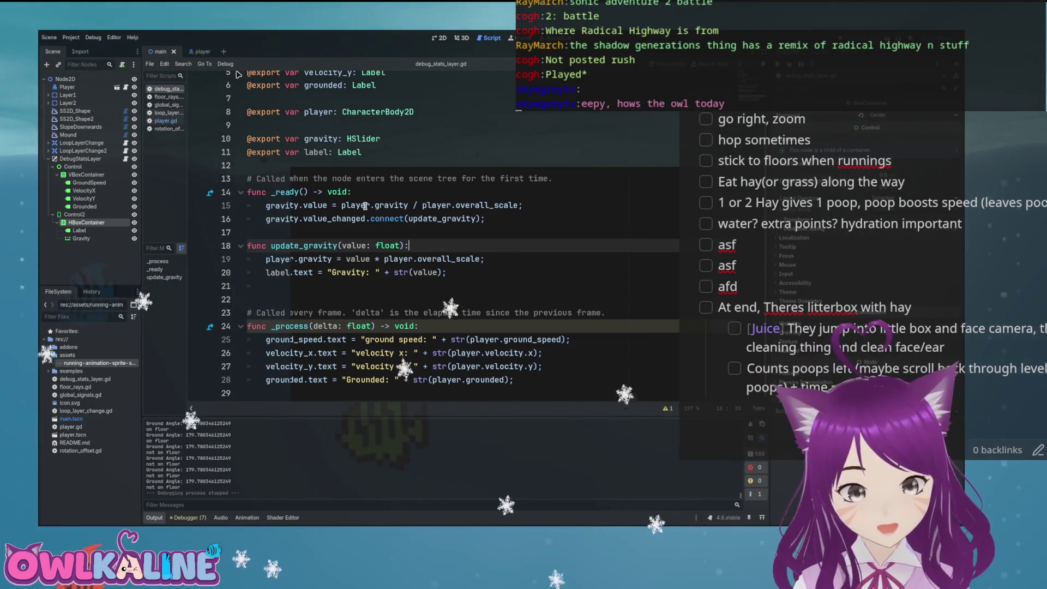
- Zoom in on the Gravity slider in the 2D view, then return to debug_stats_layer.gd
{"action": "key", "text": "ctrl+F1"}
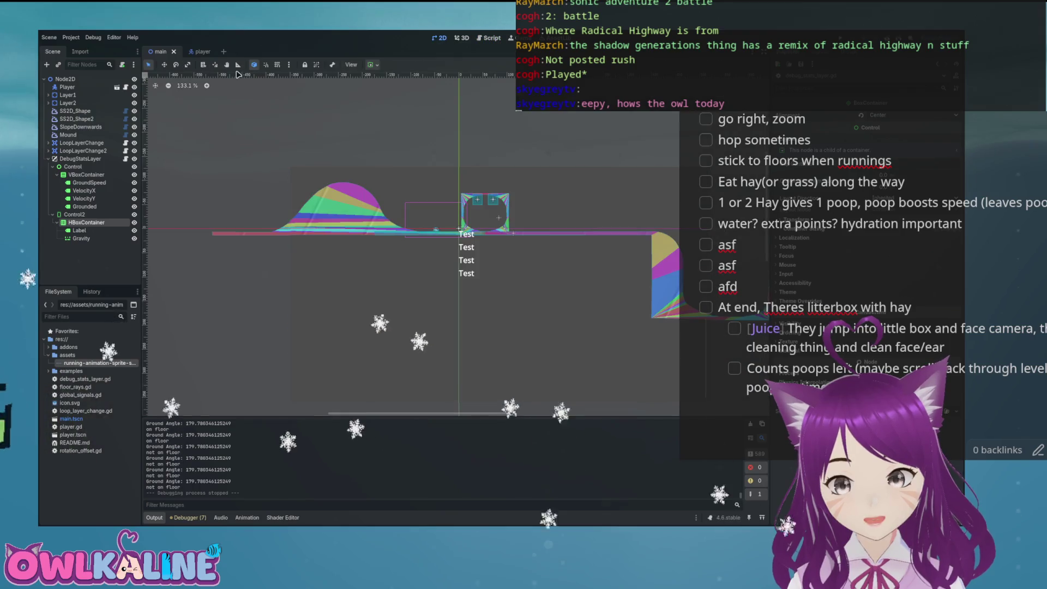
{"action": "scroll", "coordinate": [382, 240], "scroll_direction": "right", "scroll_amount": 5}
{"action": "scroll", "coordinate": [334, 252], "scroll_direction": "up", "scroll_amount": 4}
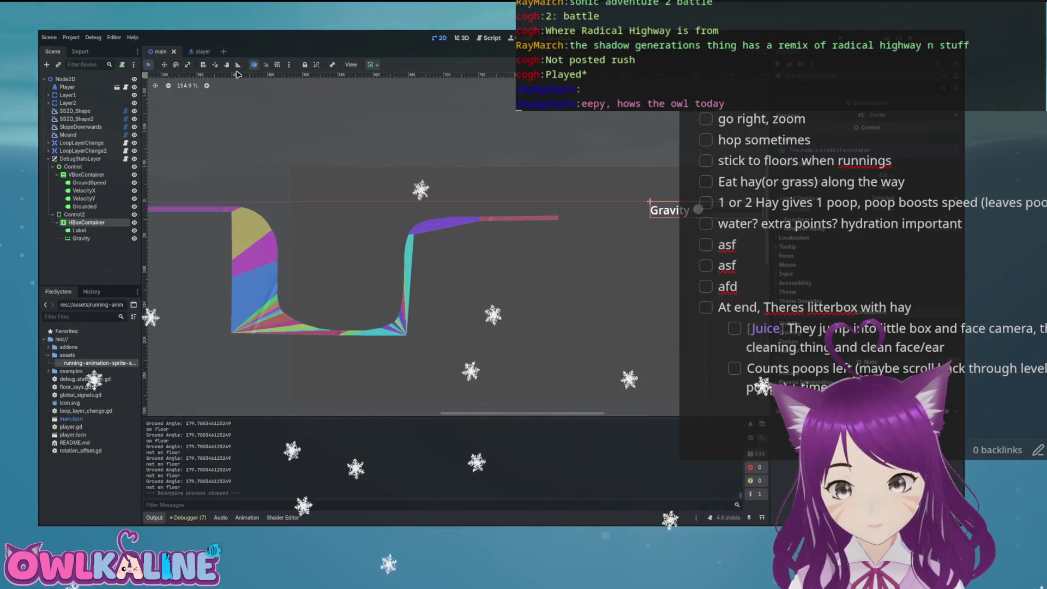
{"action": "scroll", "coordinate": [381, 240], "scroll_direction": "right", "scroll_amount": 5}
{"action": "scroll", "coordinate": [382, 235], "scroll_direction": "up", "scroll_amount": 4}
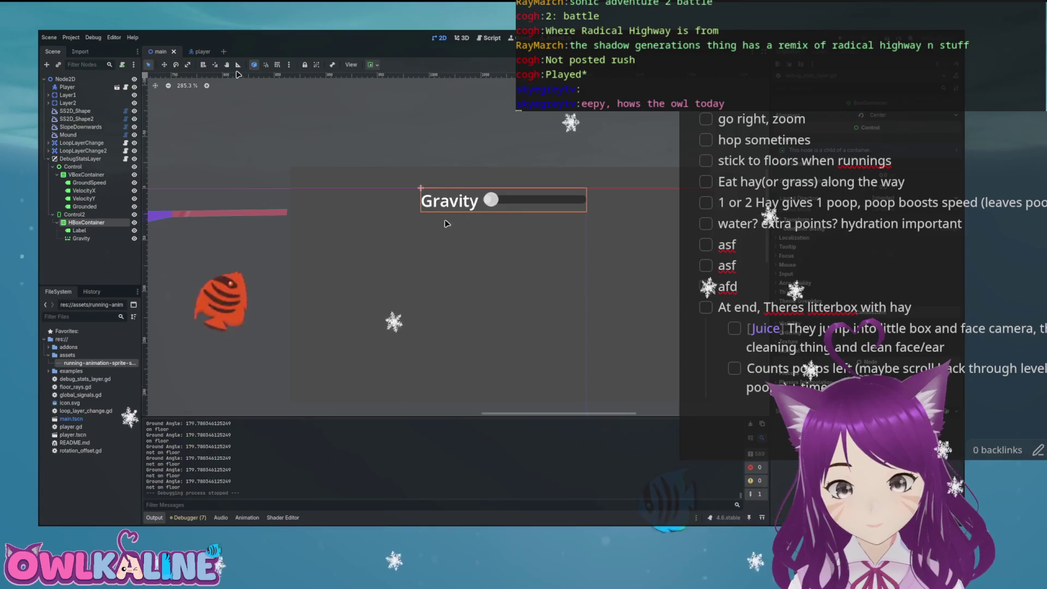
{"action": "key", "text": "ctrl+F3"}
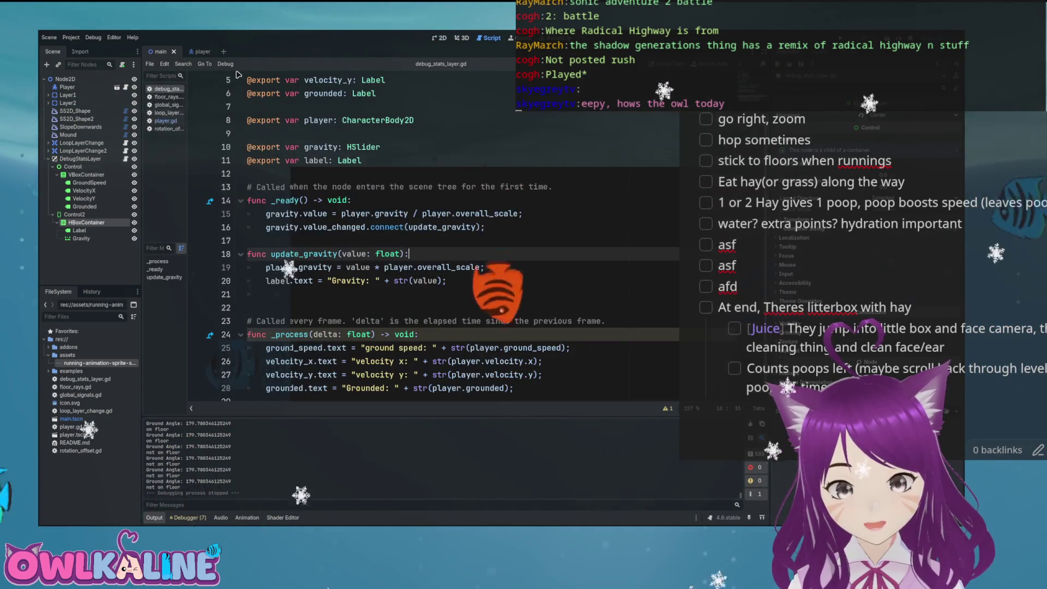
{"action": "scroll", "coordinate": [374, 168], "scroll_direction": "up", "scroll_amount": 2}
{"action": "scroll", "coordinate": [462, 200], "scroll_direction": "down", "scroll_amount": 1}
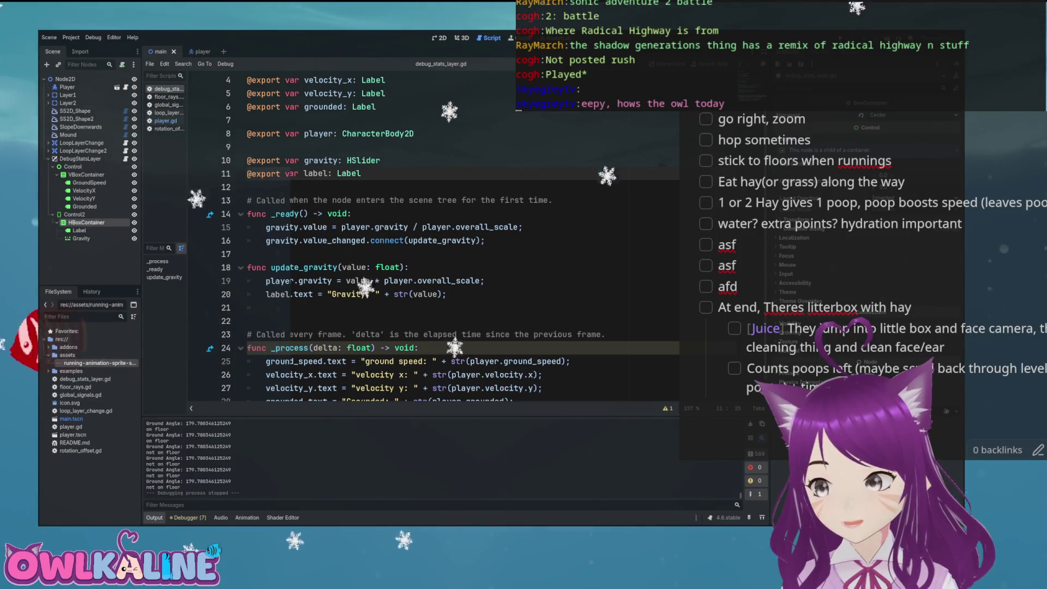
- Rename the Label node to GravityLabel and the slider to GravitySlider, then save the scene
{"action": "left_click", "coordinate": [315, 173]}
{"action": "key", "text": "Up"}
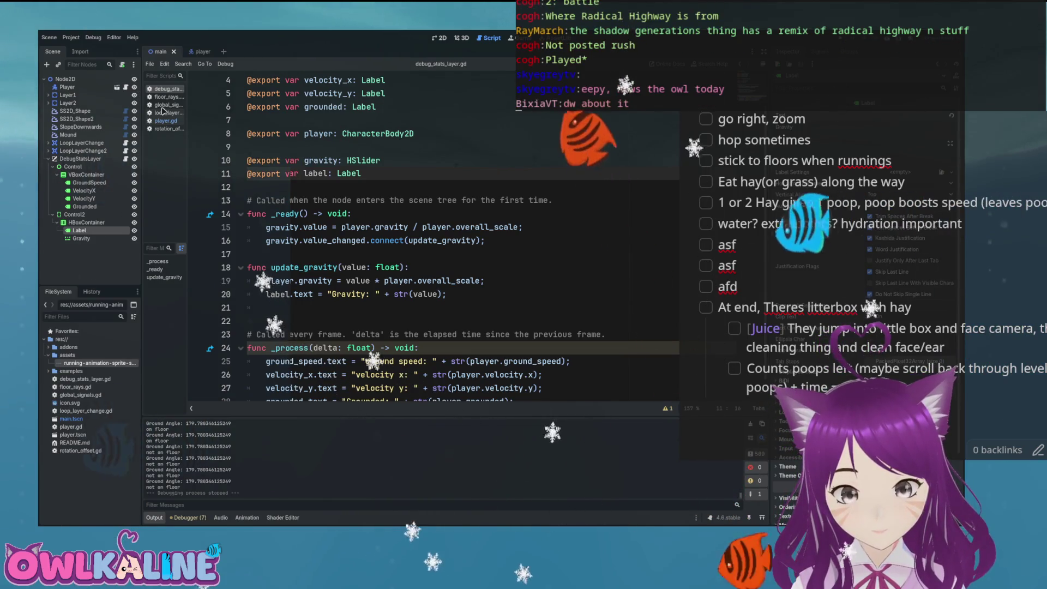
{"action": "key", "text": "F2"}
{"action": "type", "text": "GravityLabel"}
{"action": "key", "text": "Return"}
{"action": "key", "text": "Down"}
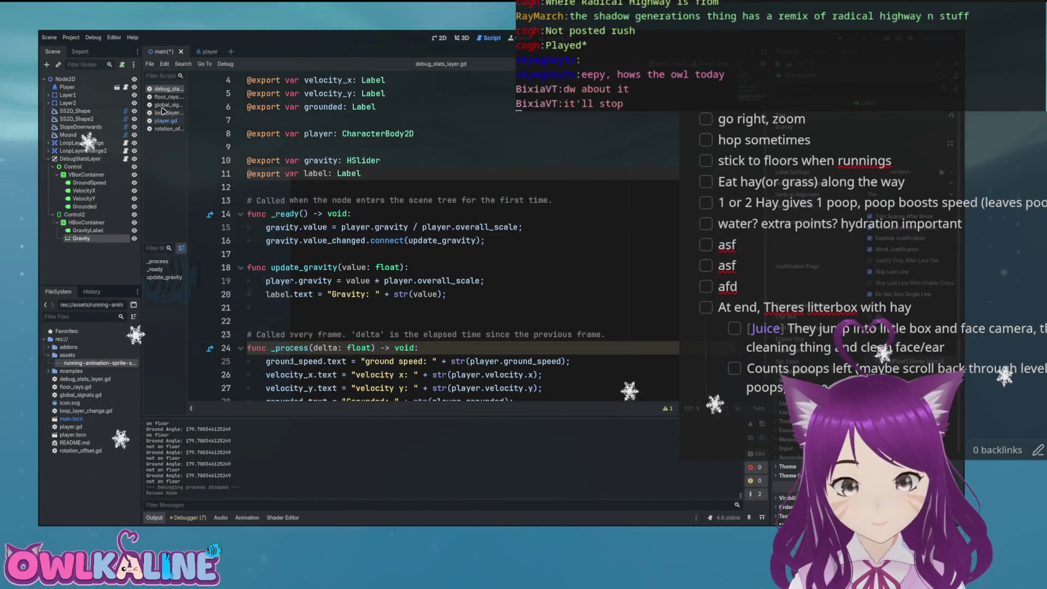
{"action": "type", "text": "Slider"}
{"action": "key", "text": "Return"}
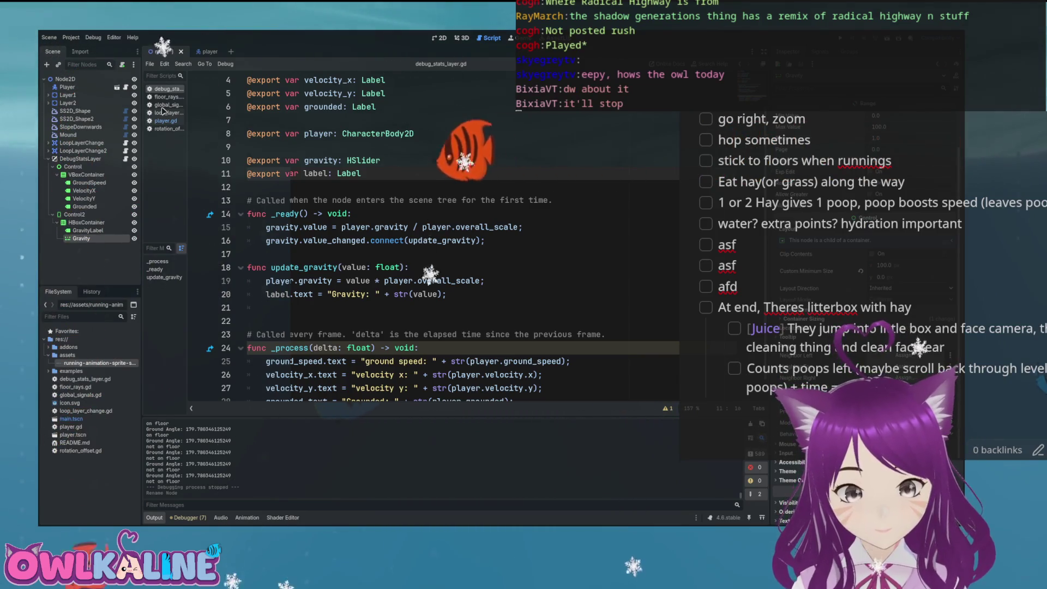
{"action": "key", "text": "ctrl+s"}
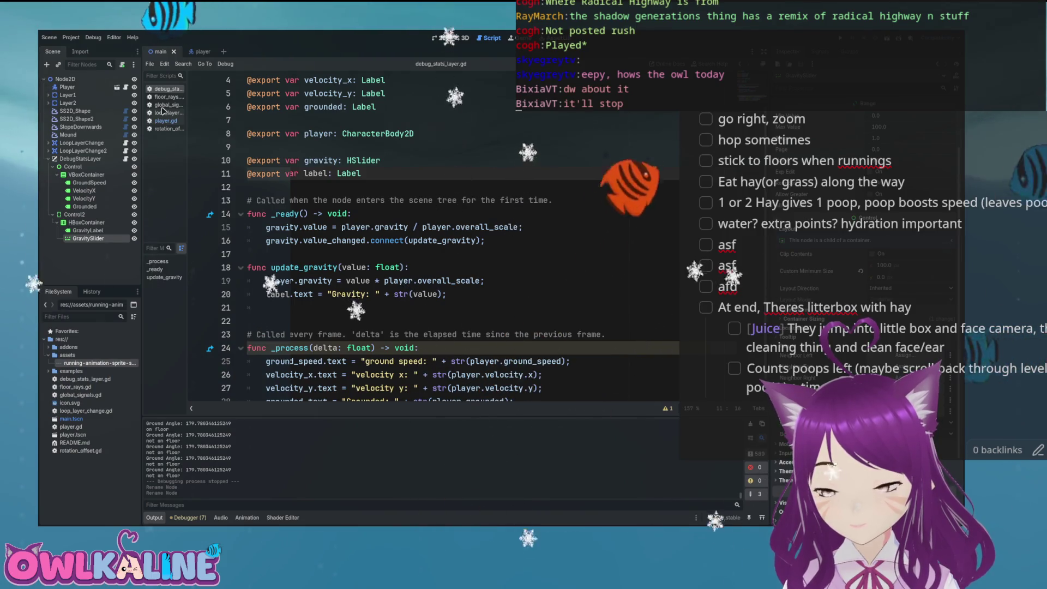
- Rename the HBoxContainer to Slider and GravityLabel to SliderLabel, then save the main scene
{"action": "left_click", "coordinate": [392, 200]}
{"action": "scroll", "coordinate": [491, 229], "scroll_direction": "down", "scroll_amount": 1}
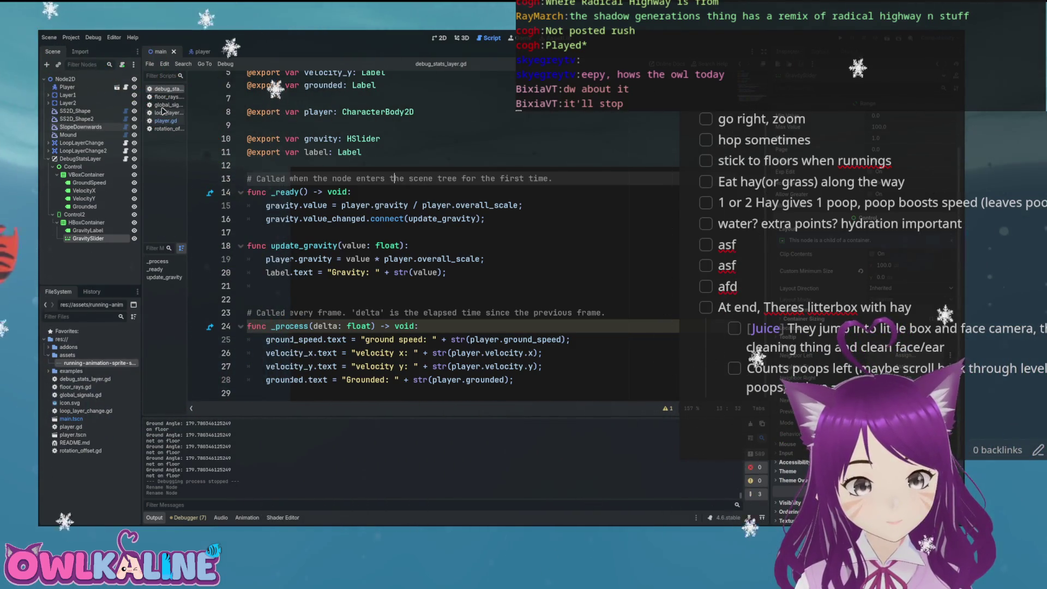
{"action": "key", "text": "Up"}
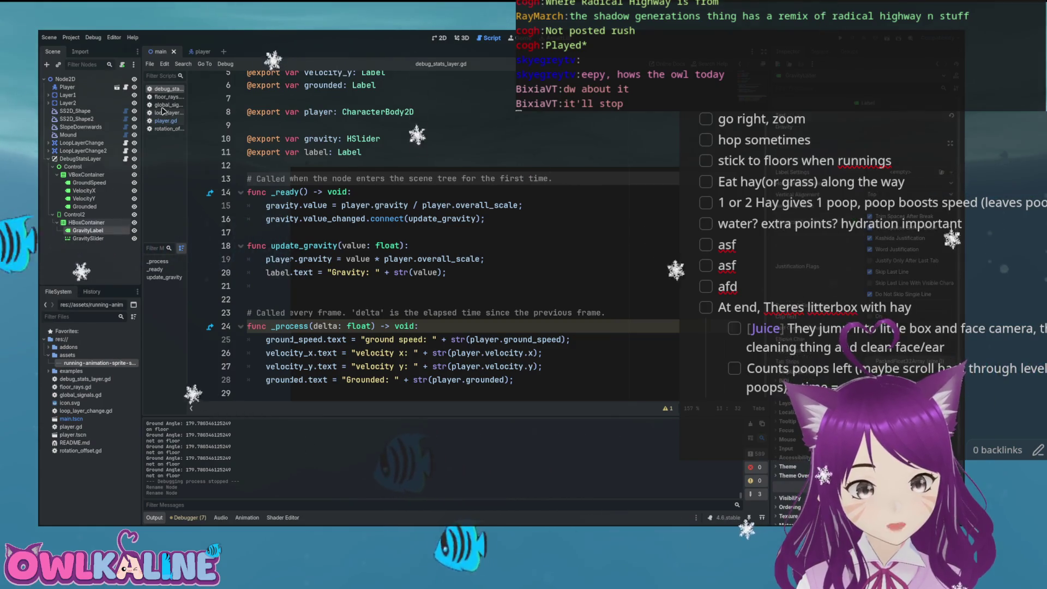
{"action": "key", "text": "Up"}
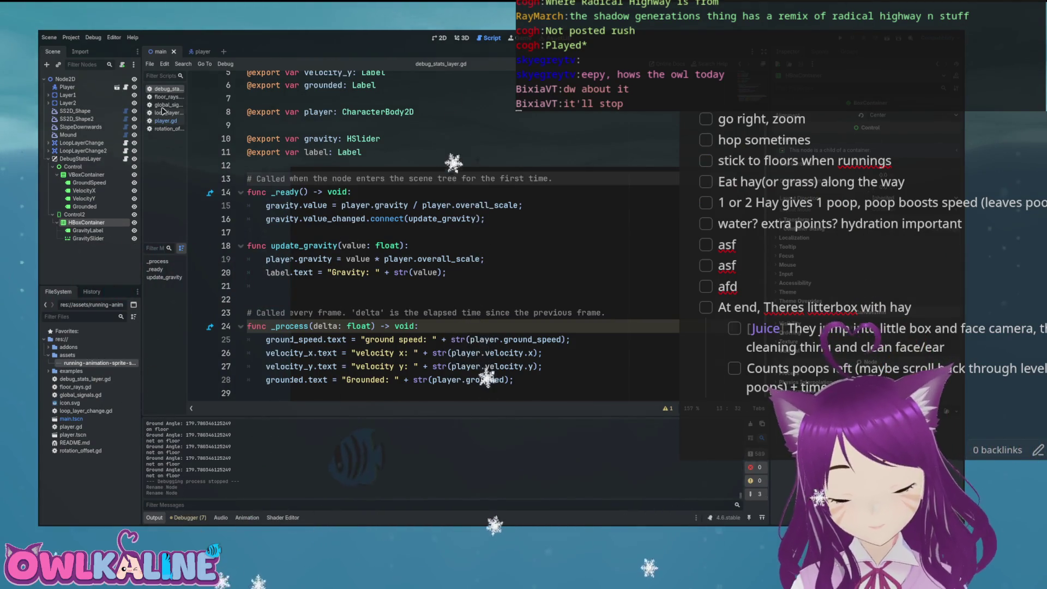
{"action": "key", "text": "F2"}
{"action": "type", "text": "Slider"}
{"action": "key", "text": "Return"}
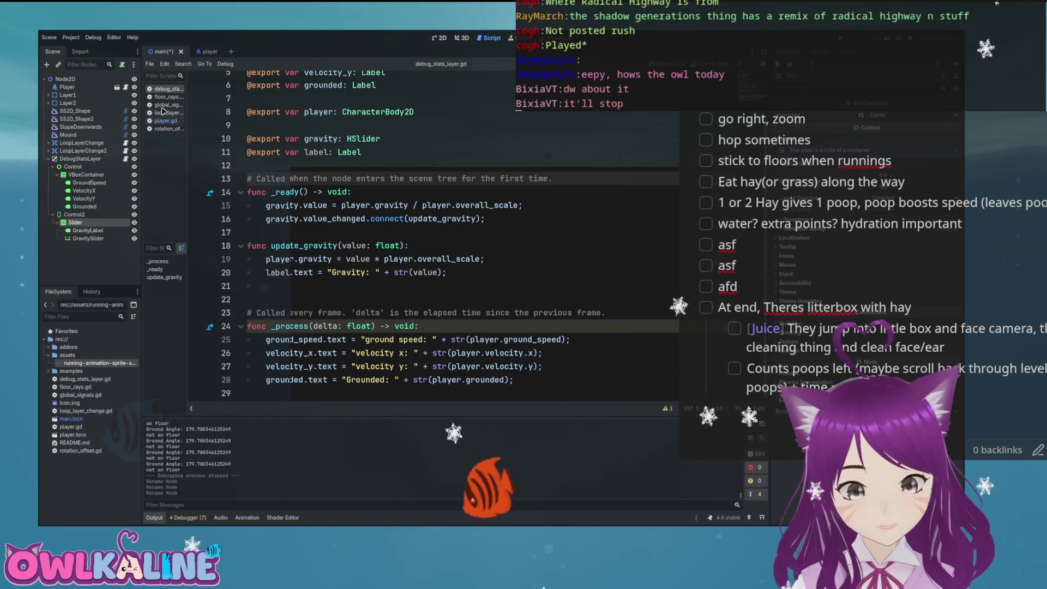
{"action": "key", "text": "Down"}
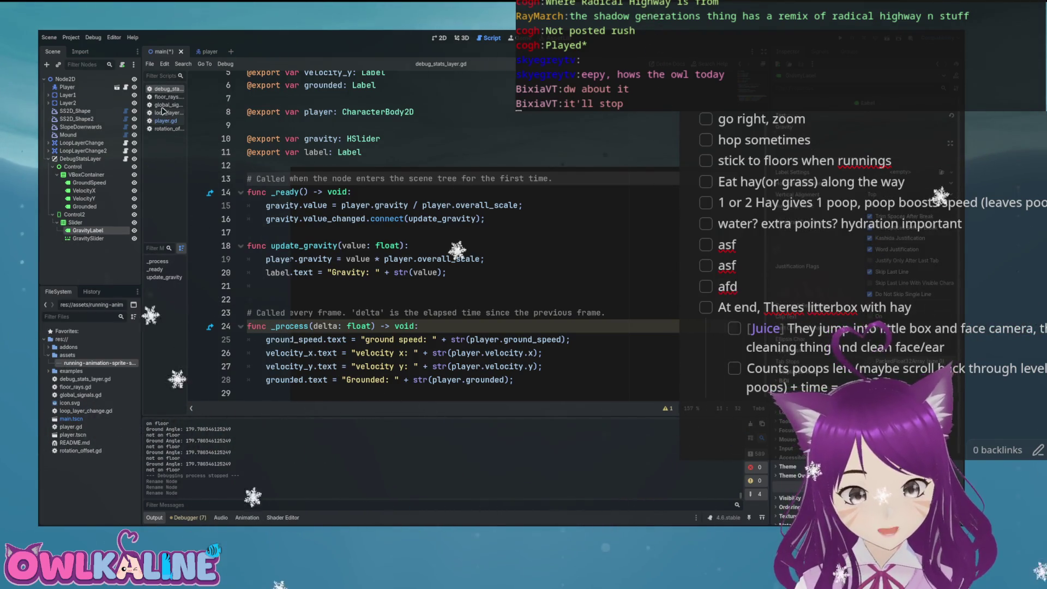
{"action": "key", "text": "F2"}
{"action": "type", "text": "SliderLabel"}
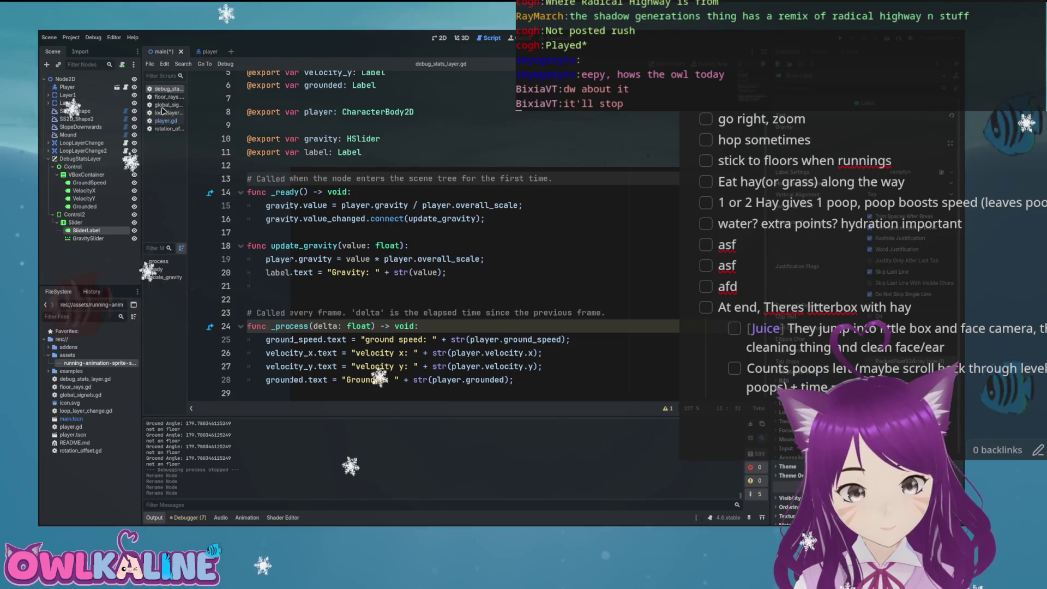
{"action": "key", "text": "Return"}
{"action": "key", "text": "Down"}
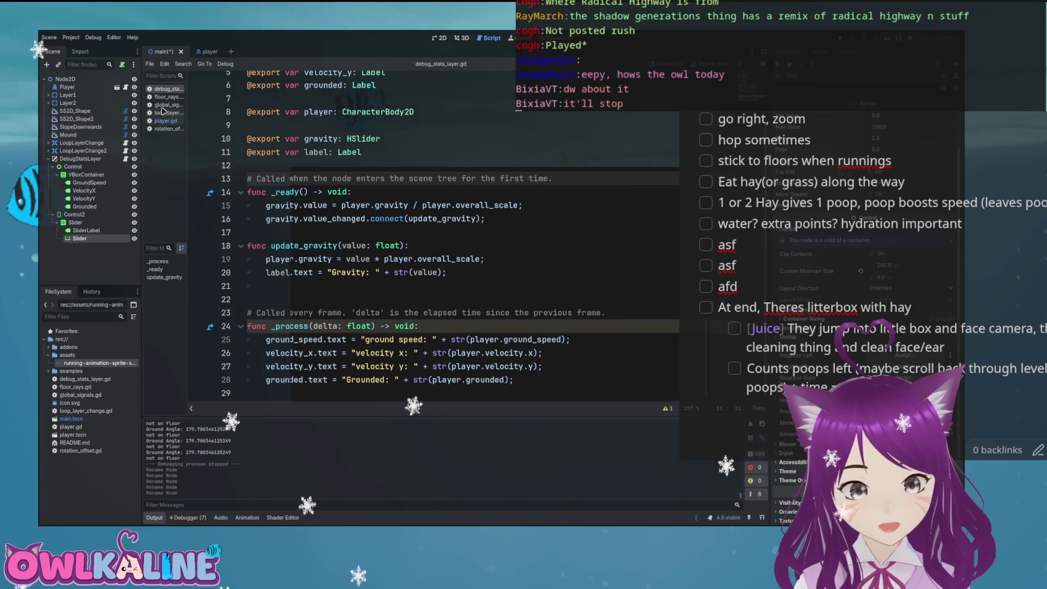
{"action": "key", "text": "ctrl+s"}
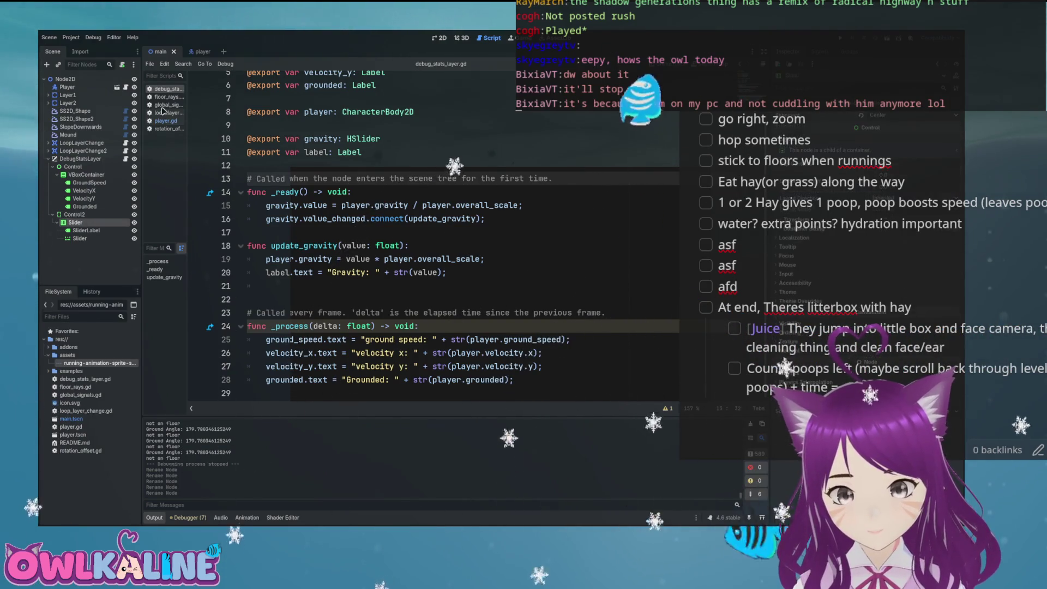
- Review the player.gravity assignment and the HSlider type hint on the gravity export
{"action": "scroll", "coordinate": [546, 245], "scroll_direction": "up", "scroll_amount": 2}
{"action": "scroll", "coordinate": [545, 246], "scroll_direction": "down", "scroll_amount": 2}
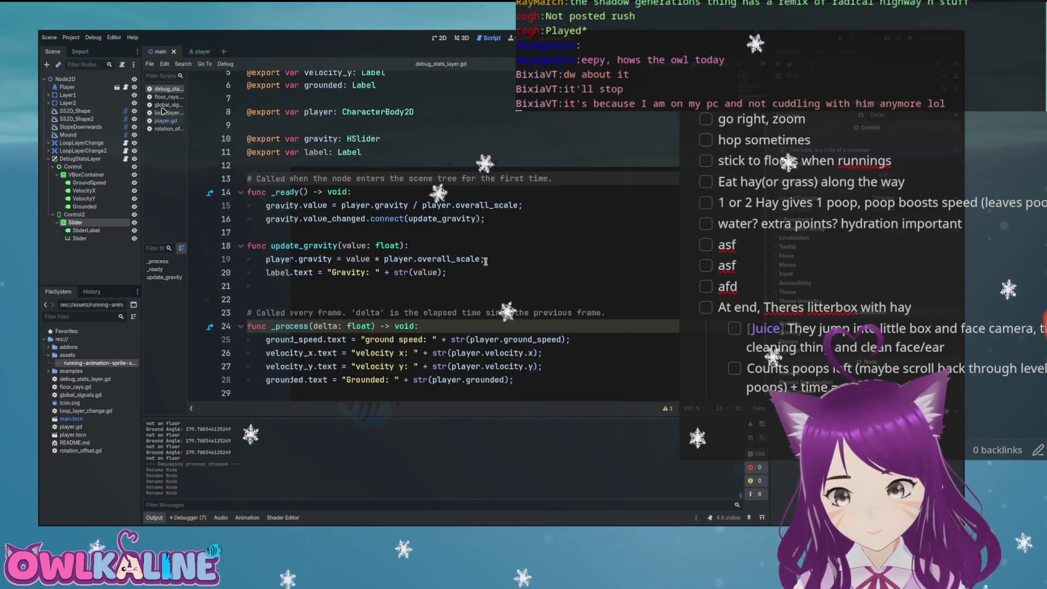
{"action": "left_click", "coordinate": [417, 258]}
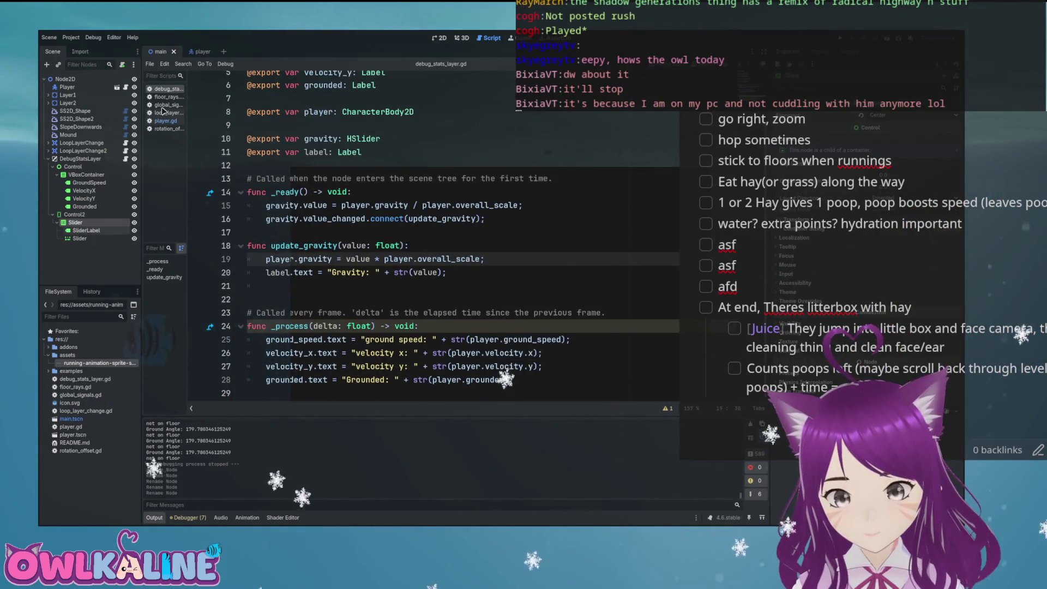
{"action": "scroll", "coordinate": [356, 218], "scroll_direction": "up", "scroll_amount": 2}
{"action": "left_click", "coordinate": [343, 200]}
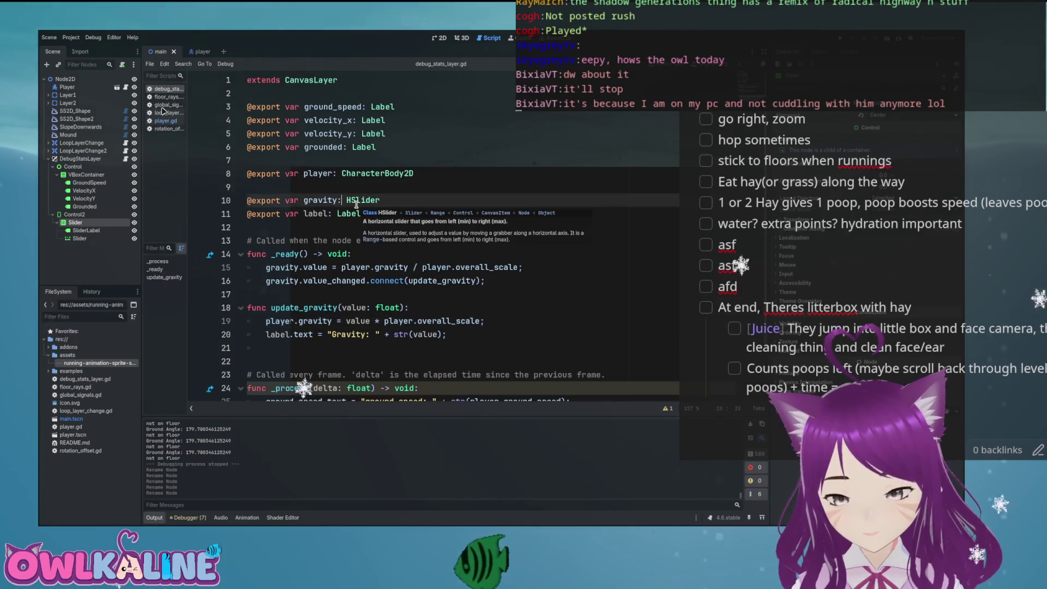
{"action": "scroll", "coordinate": [462, 316], "scroll_direction": "down", "scroll_amount": 2}
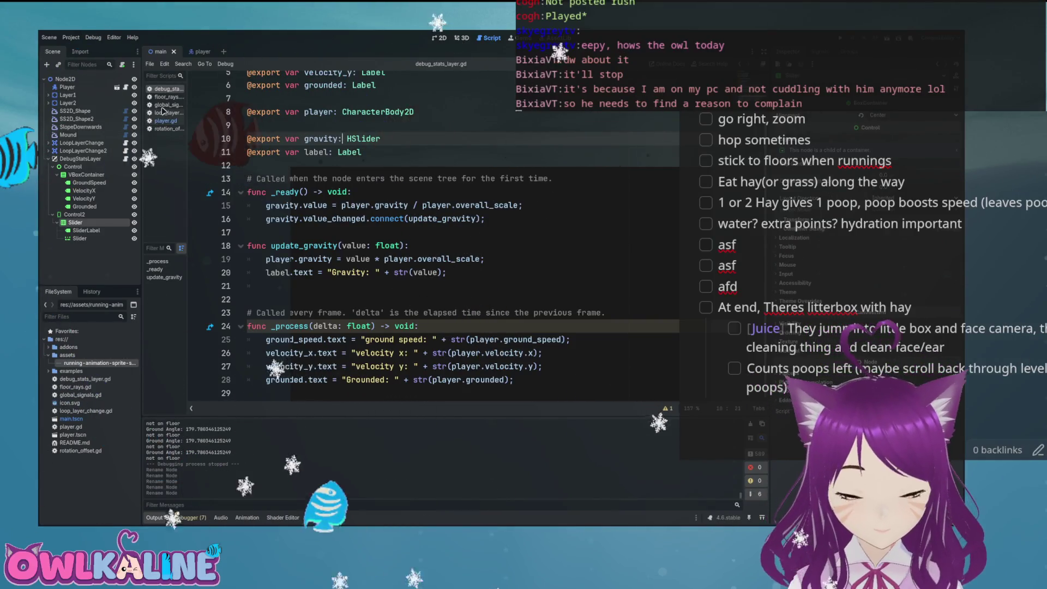
- Select Control2 and switch back to the main scene's 2D view
{"action": "key", "text": "Up"}
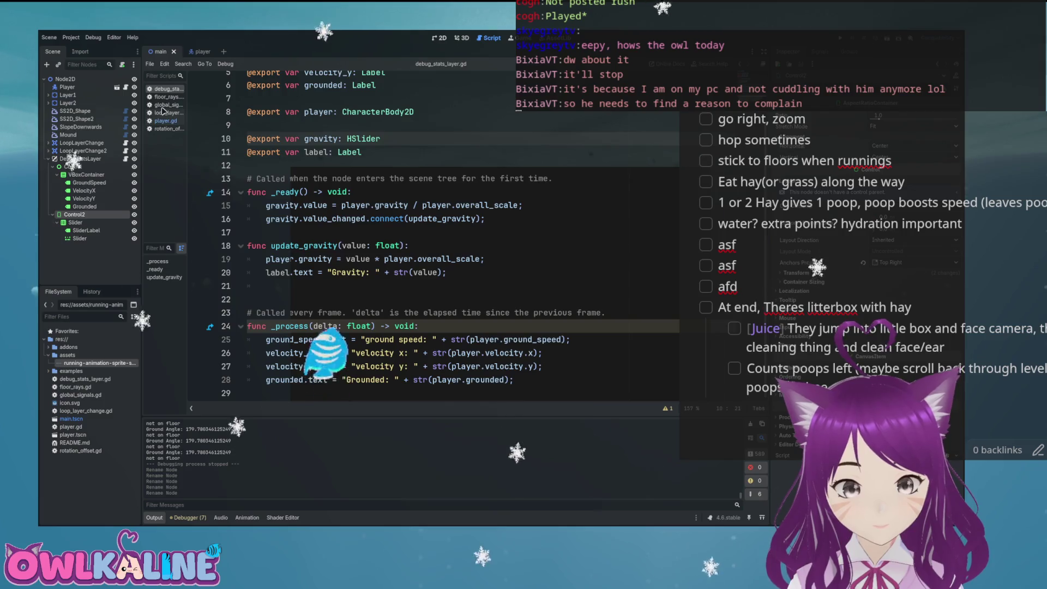
{"action": "key", "text": "ctrl+F1"}
{"action": "scroll", "coordinate": [600, 218], "scroll_direction": "left", "scroll_amount": 5}
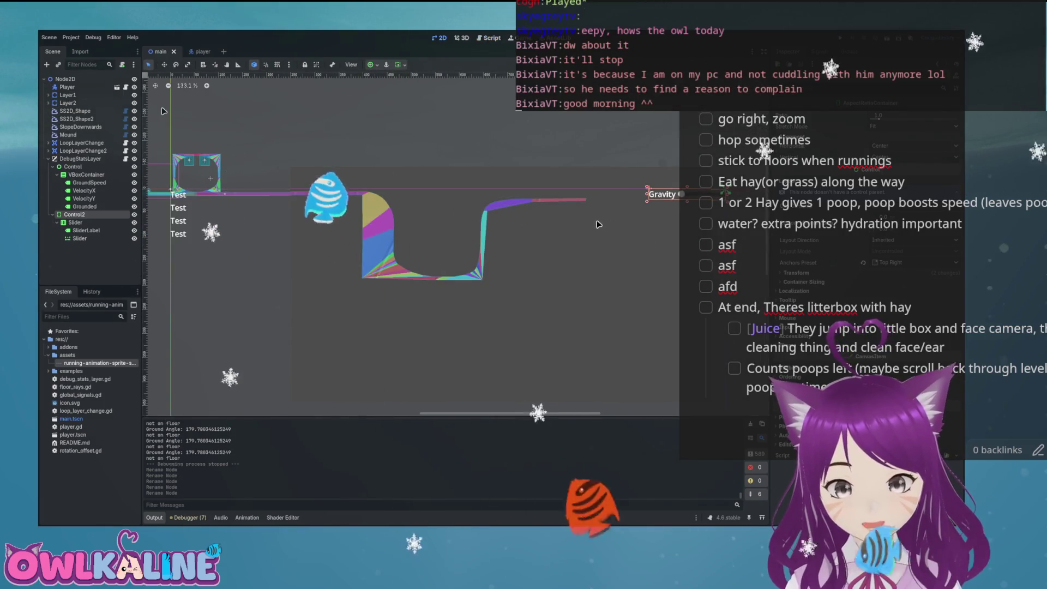
- Delete Control2 with its slider children, save main.tscn, and bring up debug_stats_layer.gd
{"action": "key", "text": "Delete"}
{"action": "left_click", "coordinate": [519, 207]}
{"action": "scroll", "coordinate": [532, 243], "scroll_direction": "left", "scroll_amount": 5}
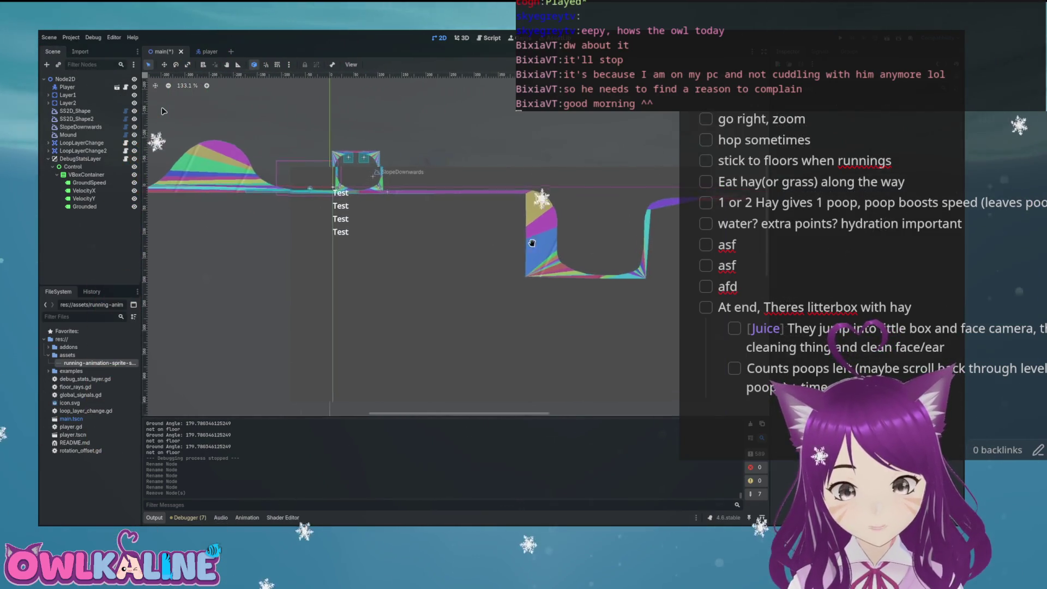
{"action": "scroll", "coordinate": [532, 243], "scroll_direction": "right", "scroll_amount": 5}
{"action": "key", "text": "ctrl+s"}
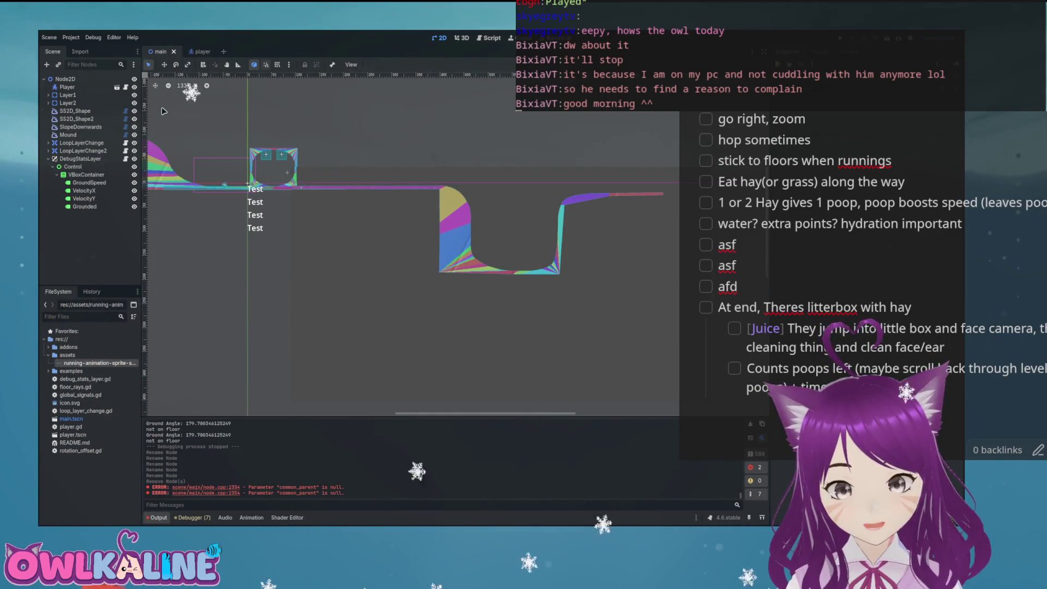
{"action": "key", "text": "ctrl+F3"}
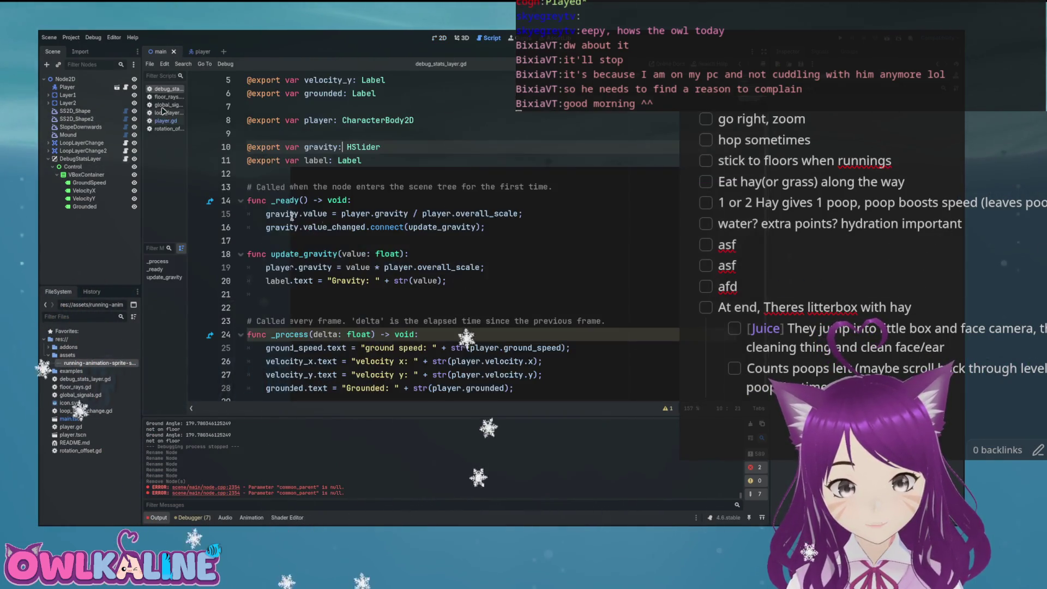
- Strip the gravity/label exports and update_gravity from debug_stats_layer.gd, leaving _ready as pass
{"action": "key", "text": "ctrl+z"}
{"action": "key", "text": "ctrl+z"}
{"action": "key", "text": "ctrl+z"}
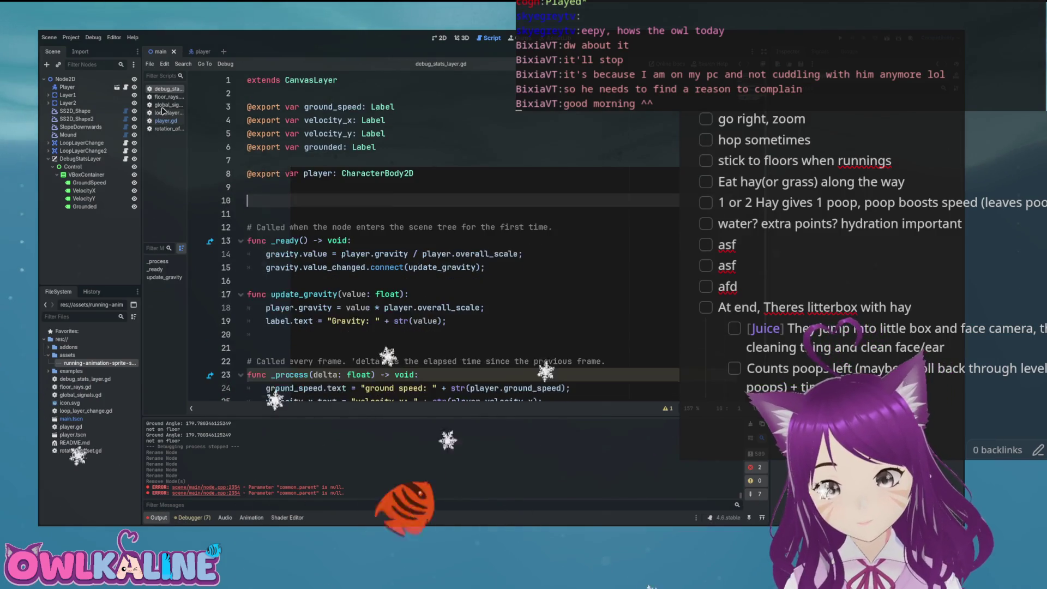
{"action": "key", "text": "ctrl+z"}
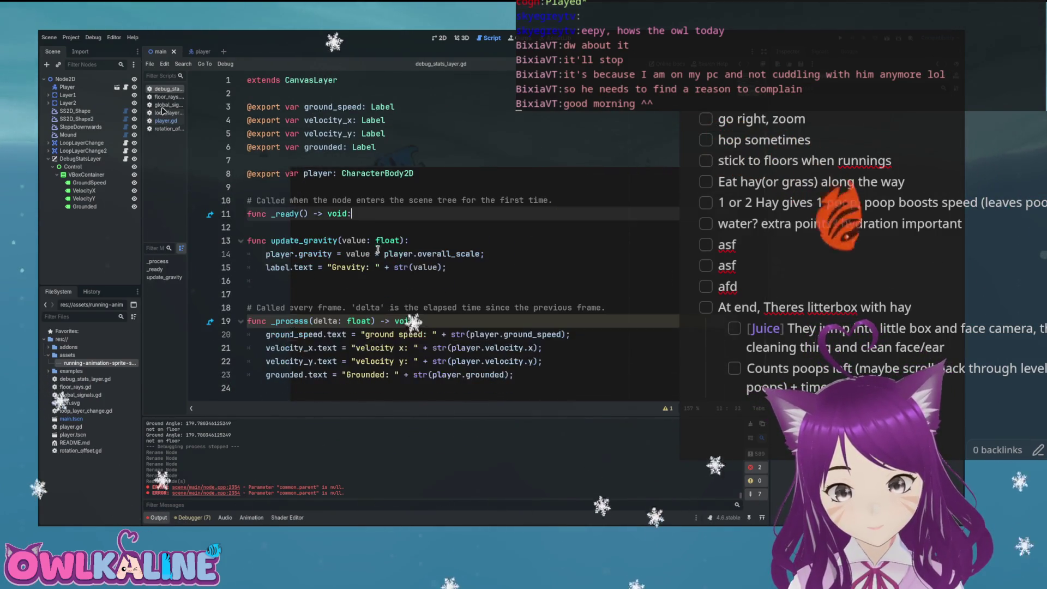
{"action": "key", "text": "ctrl+z"}
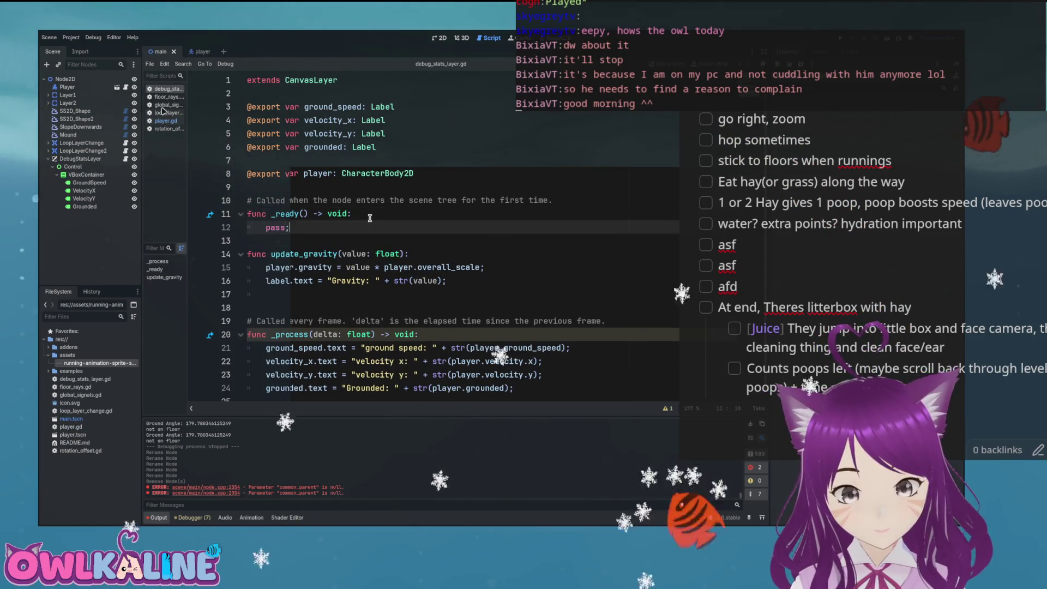
{"action": "key", "text": "ctrl+z"}
{"action": "key", "text": "ctrl+z"}
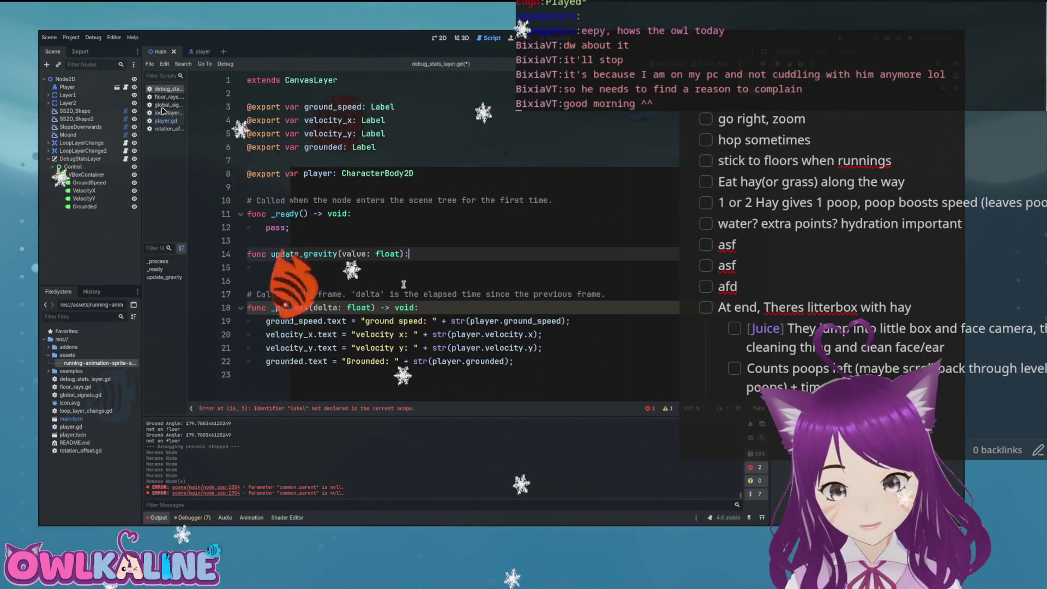
{"action": "key", "text": "Return"}
{"action": "type", "text": "p"}
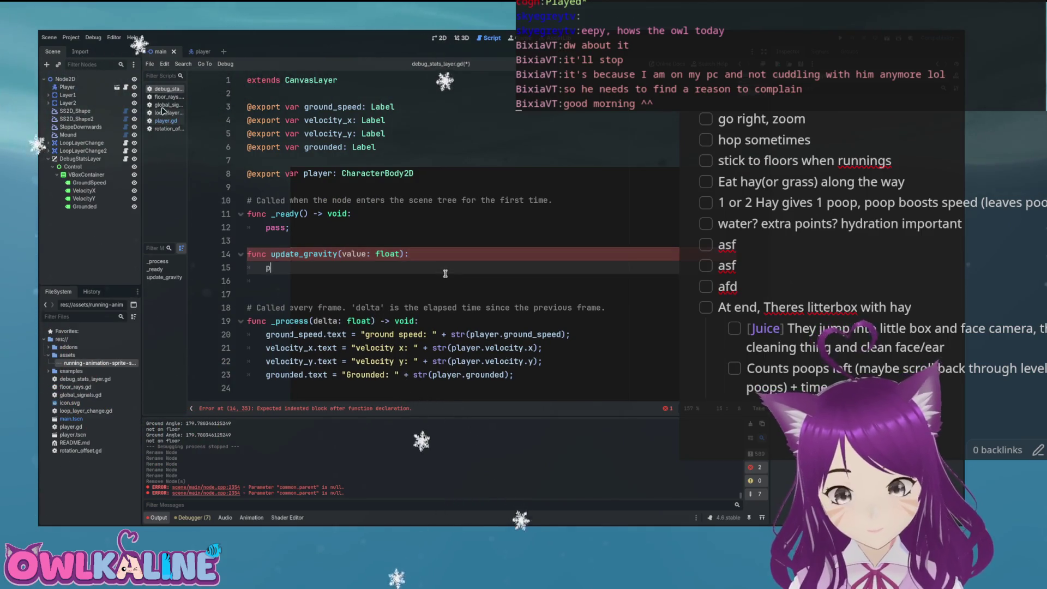
{"action": "key", "text": "ctrl+z"}
{"action": "key", "text": "ctrl+z"}
{"action": "key", "text": "ctrl+z"}
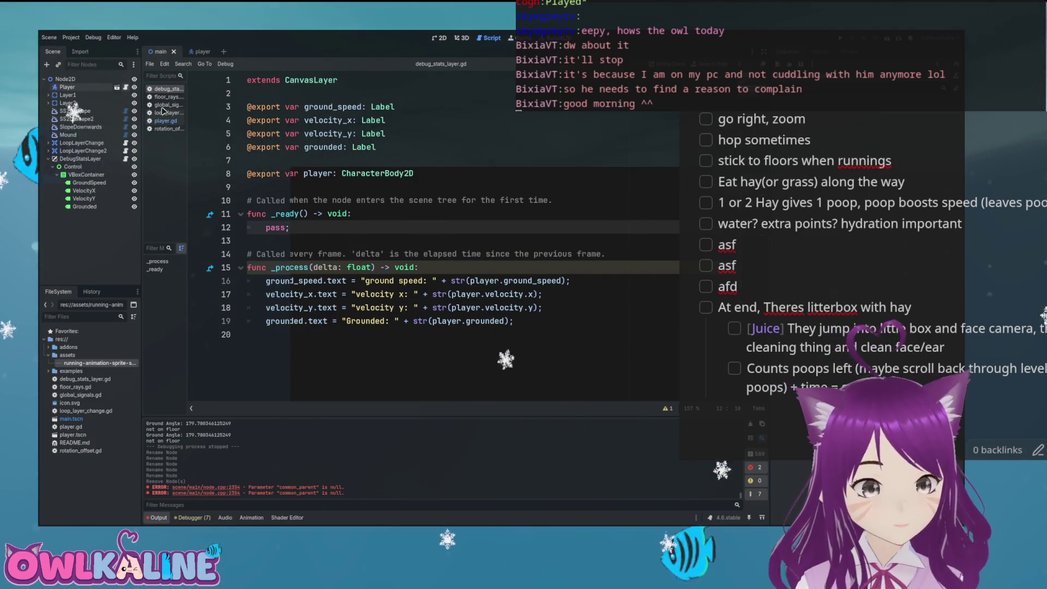
{"action": "key", "text": "alt+Left"}
- Try jump_force values 56 and then 50, test-running the bunny's jump each time
{"action": "key", "text": "Delete"}
{"action": "key", "text": "Delete"}
{"action": "type", "text": "56"}
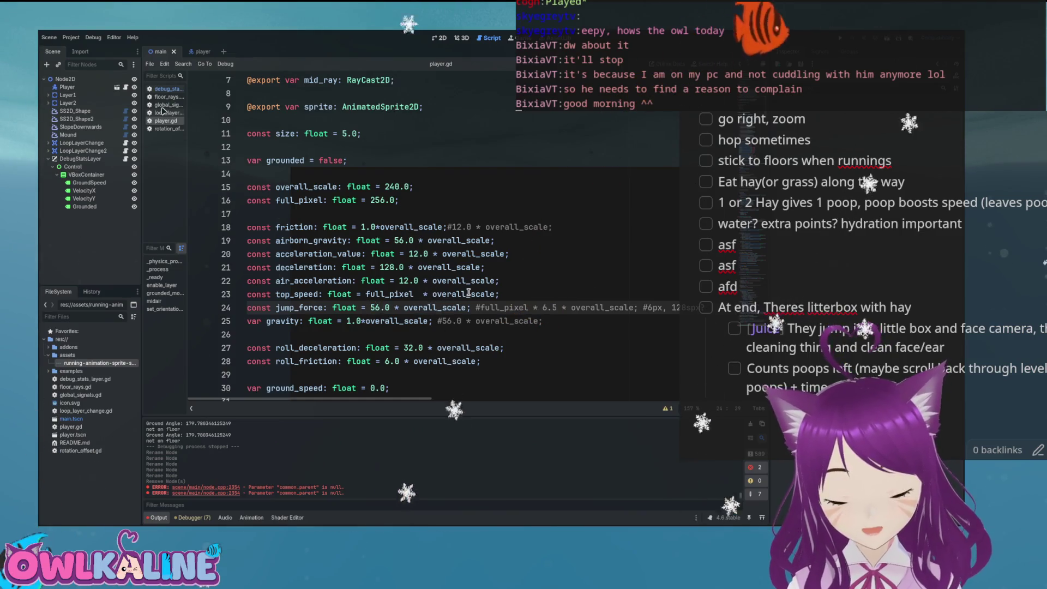
{"action": "key", "text": "F5"}
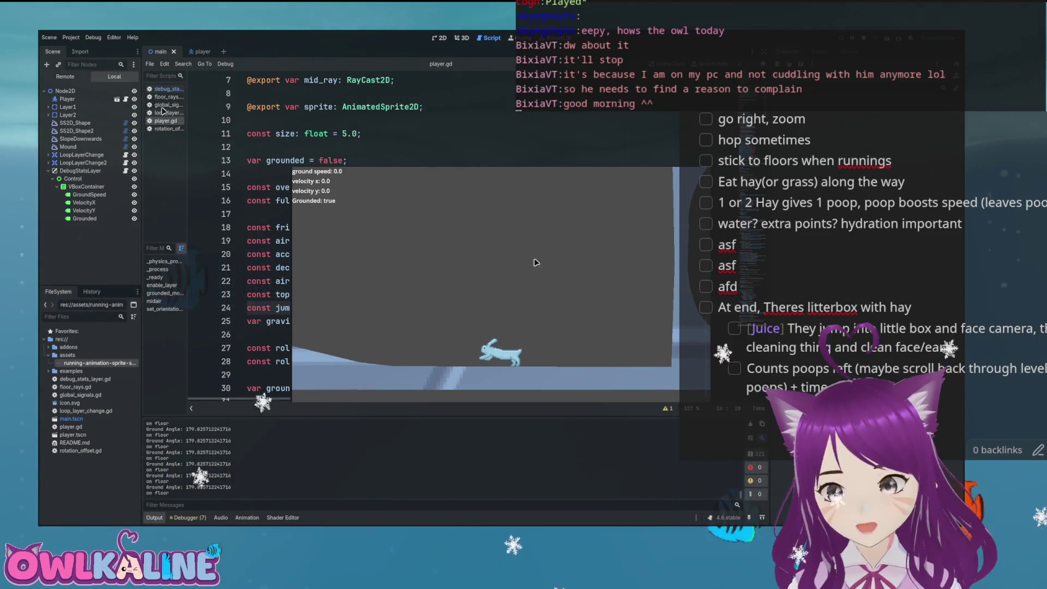
{"action": "key", "text": "F8"}
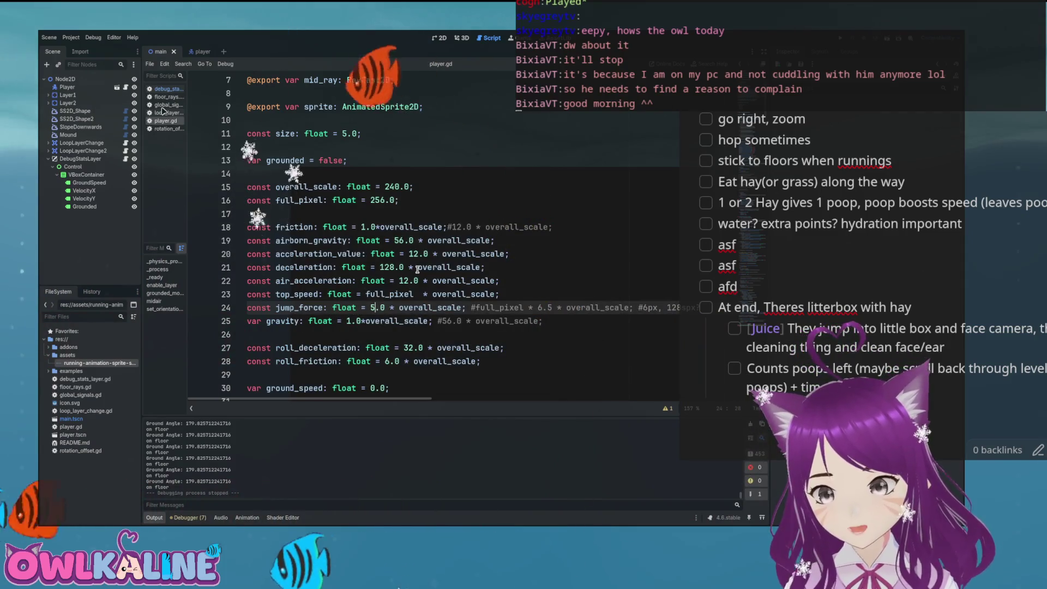
{"action": "type", "text": "0"}
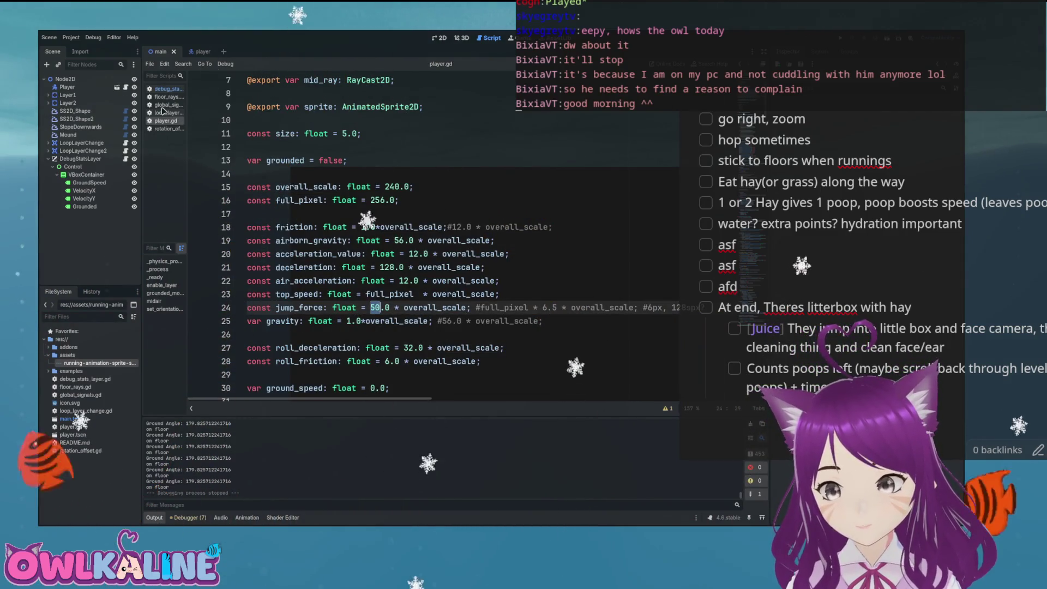
{"action": "key", "text": "F5"}
{"action": "key", "text": "space"}
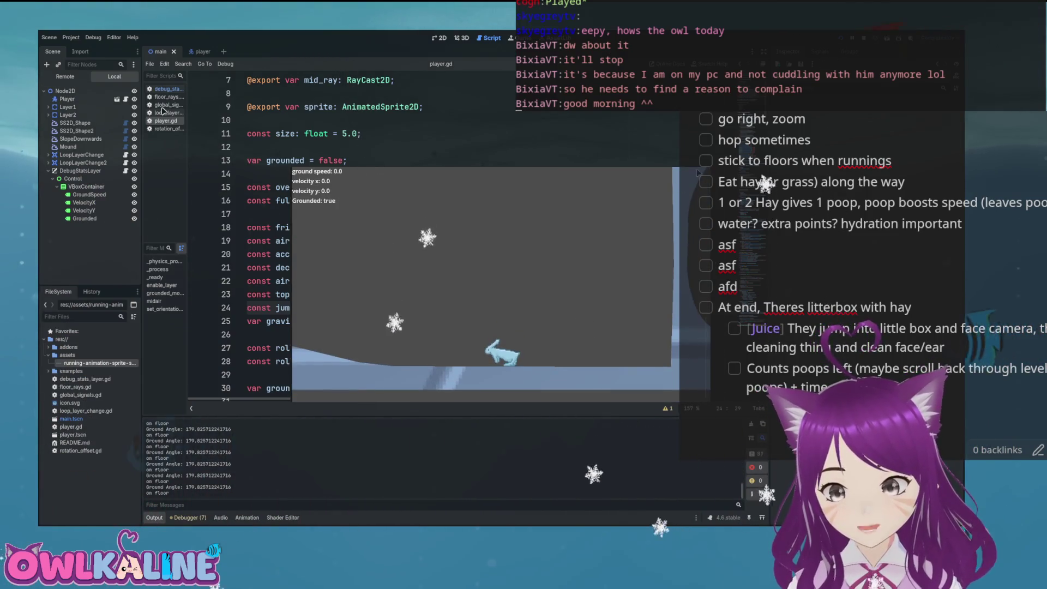
{"action": "key", "text": "F8"}
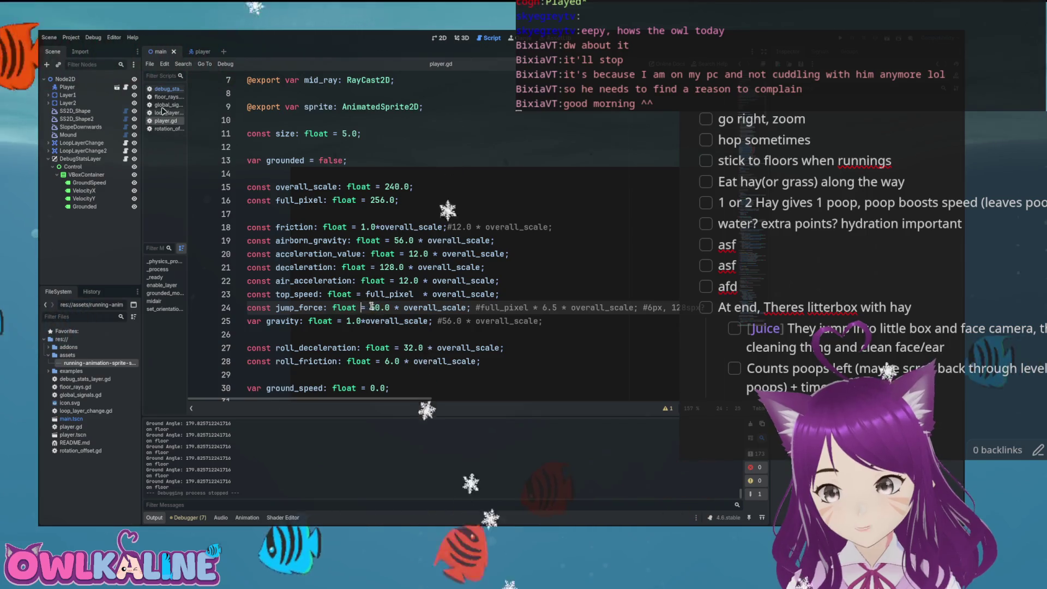
- Test the bunny through the loop, then adjust jump_force and recheck the jump height
{"action": "key", "text": "F5"}
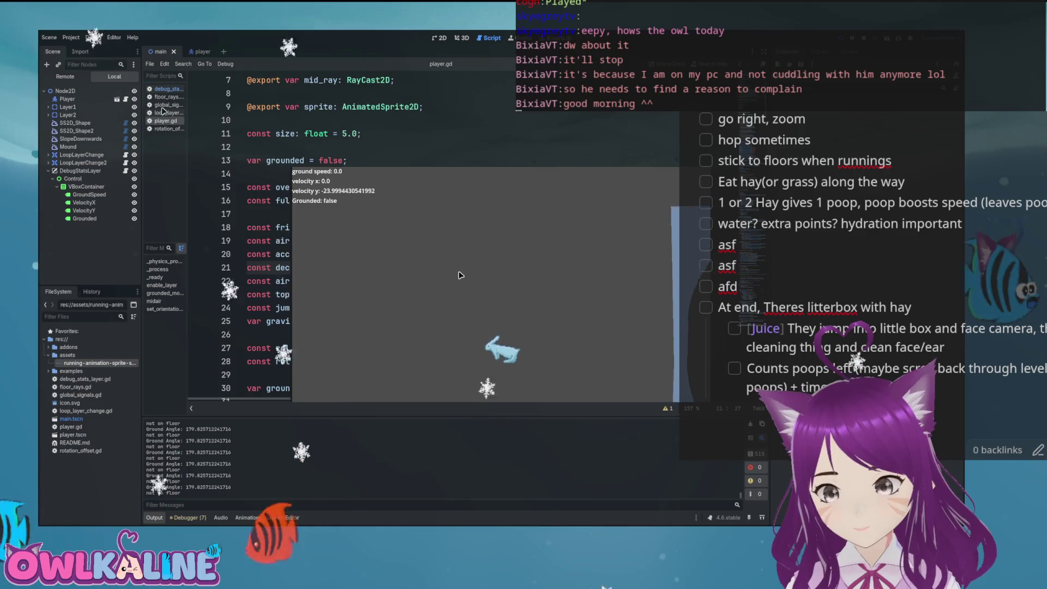
{"action": "key", "text": "Left"}
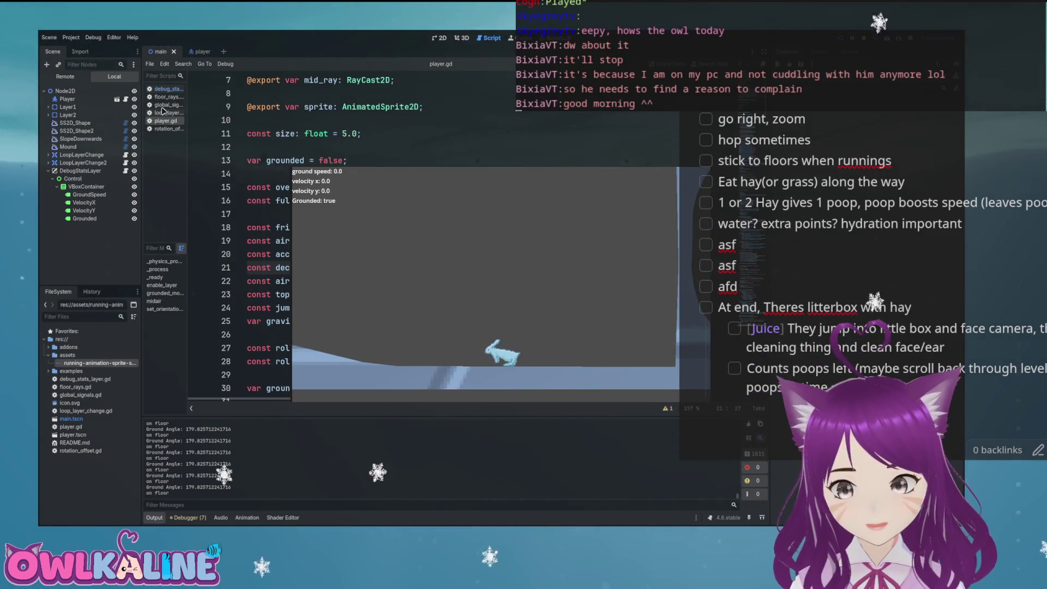
{"action": "key", "text": "F8"}
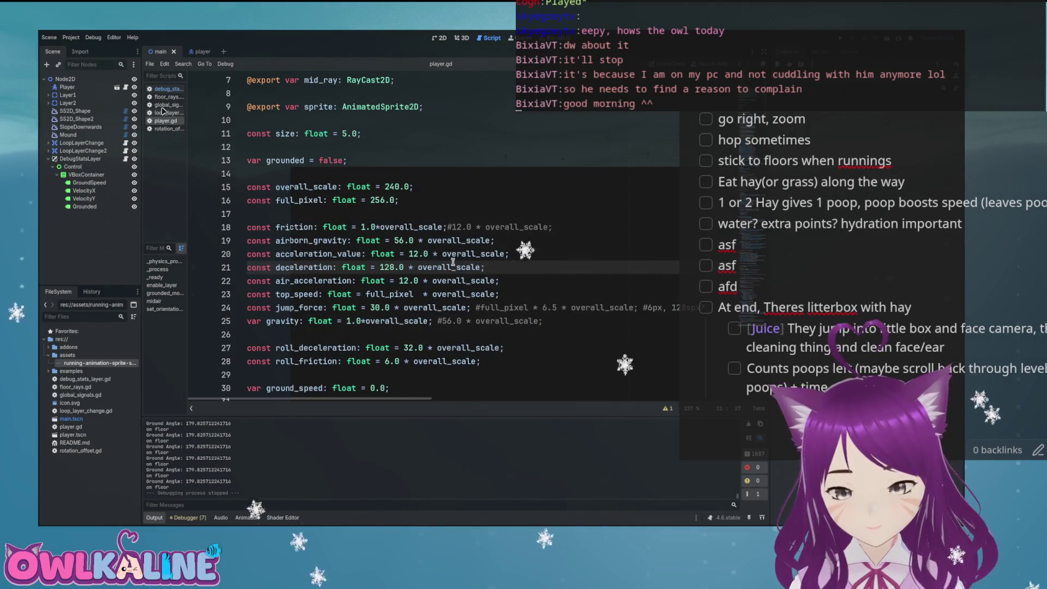
{"action": "left_click", "coordinate": [375, 308]}
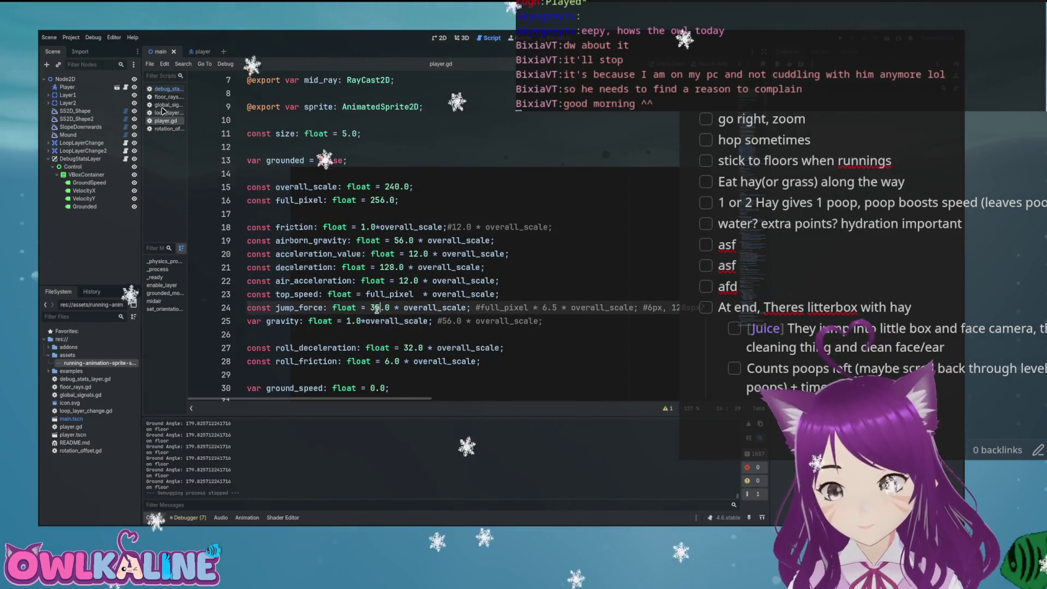
{"action": "key", "text": "F5"}
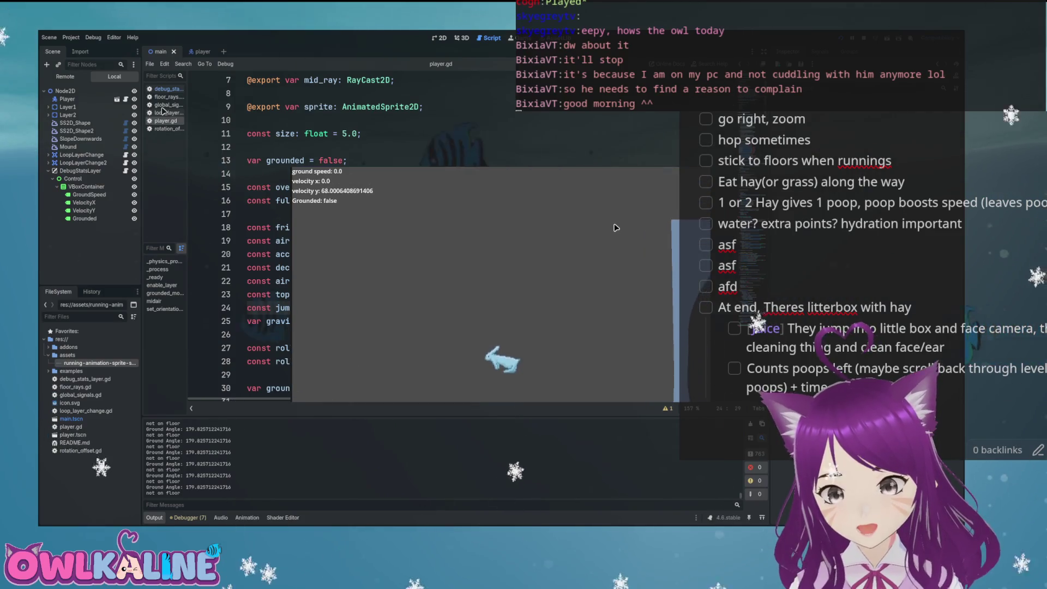
{"action": "key", "text": "space"}
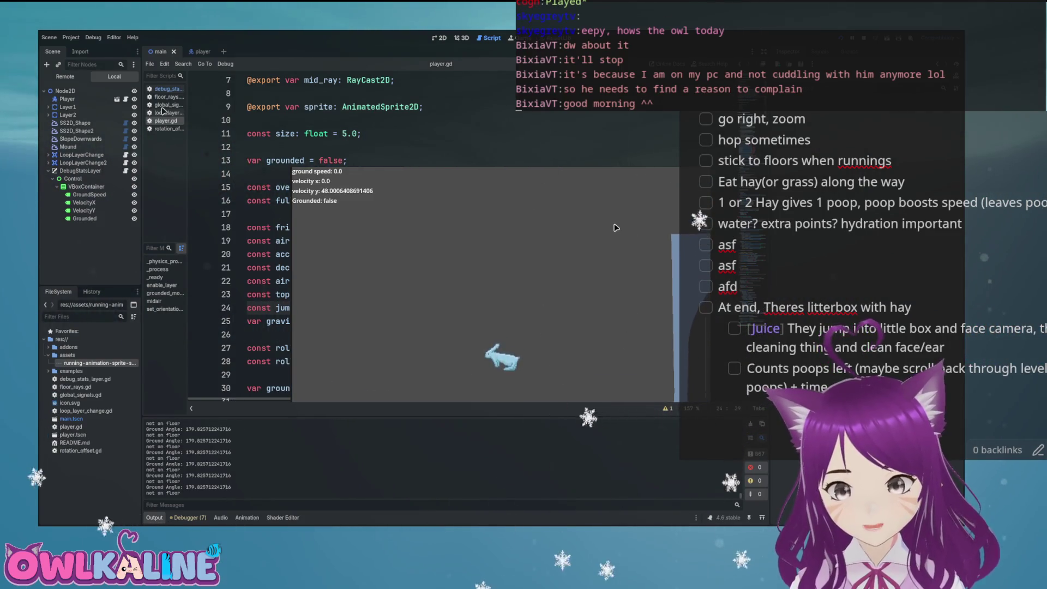
{"action": "key", "text": "F8"}
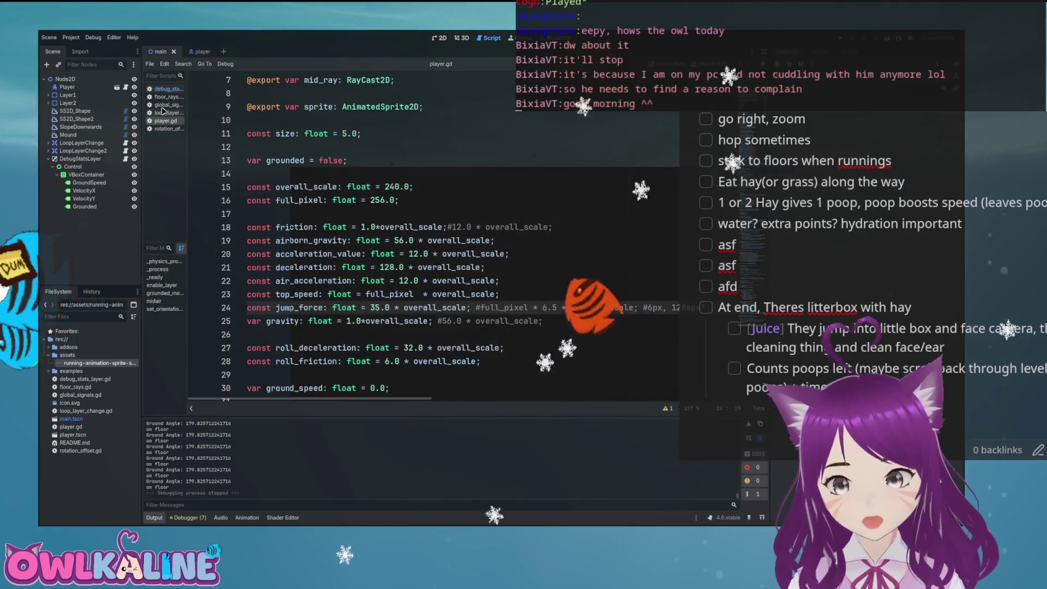
- In the player scene, nudge MidRay up one pixel and test-run the bunny along the floor
{"action": "scroll", "coordinate": [406, 181], "scroll_direction": "up", "scroll_amount": 14}
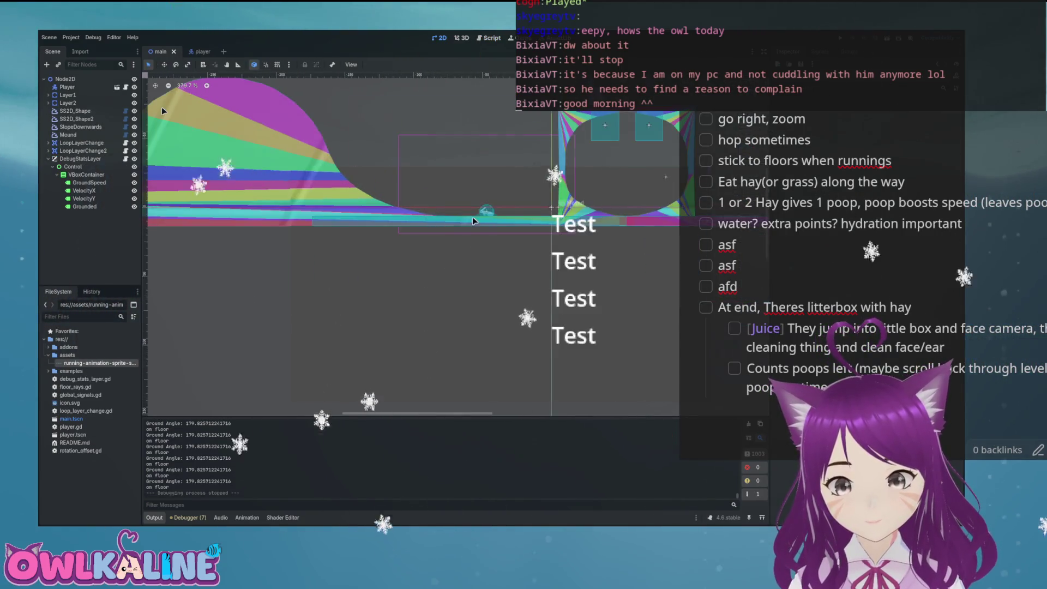
{"action": "scroll", "coordinate": [327, 217], "scroll_direction": "up", "scroll_amount": 2}
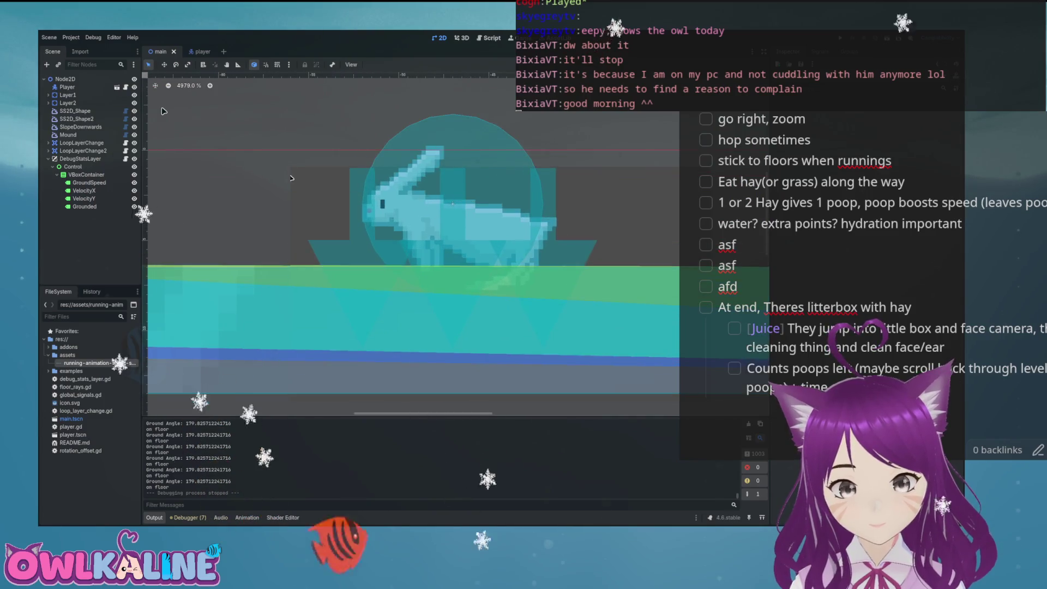
{"action": "left_click", "coordinate": [200, 51]}
{"action": "scroll", "coordinate": [385, 191], "scroll_direction": "up", "scroll_amount": 7}
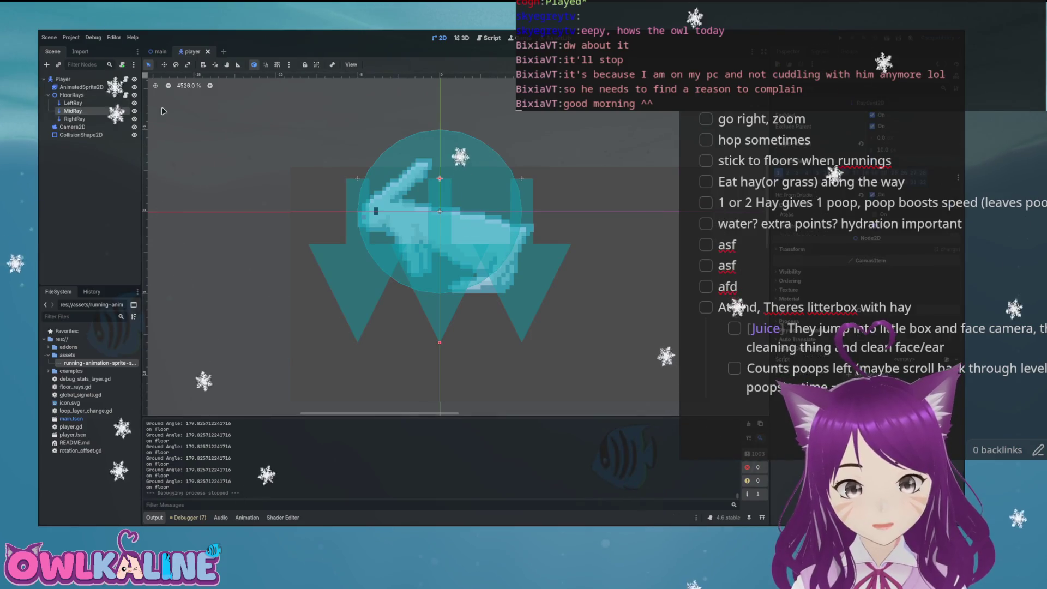
{"action": "key", "text": "Up"}
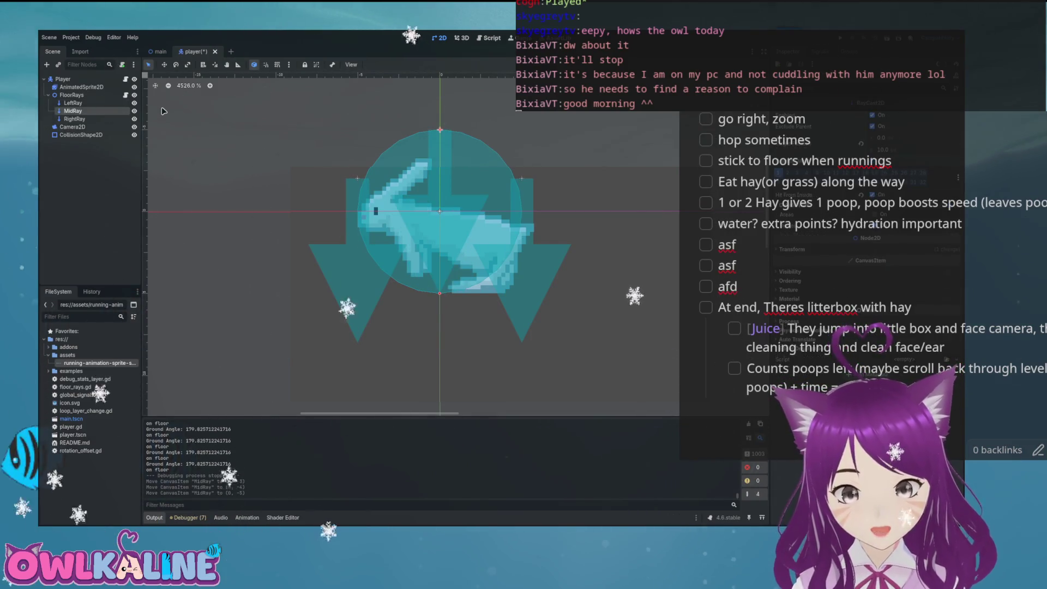
{"action": "key", "text": "F5"}
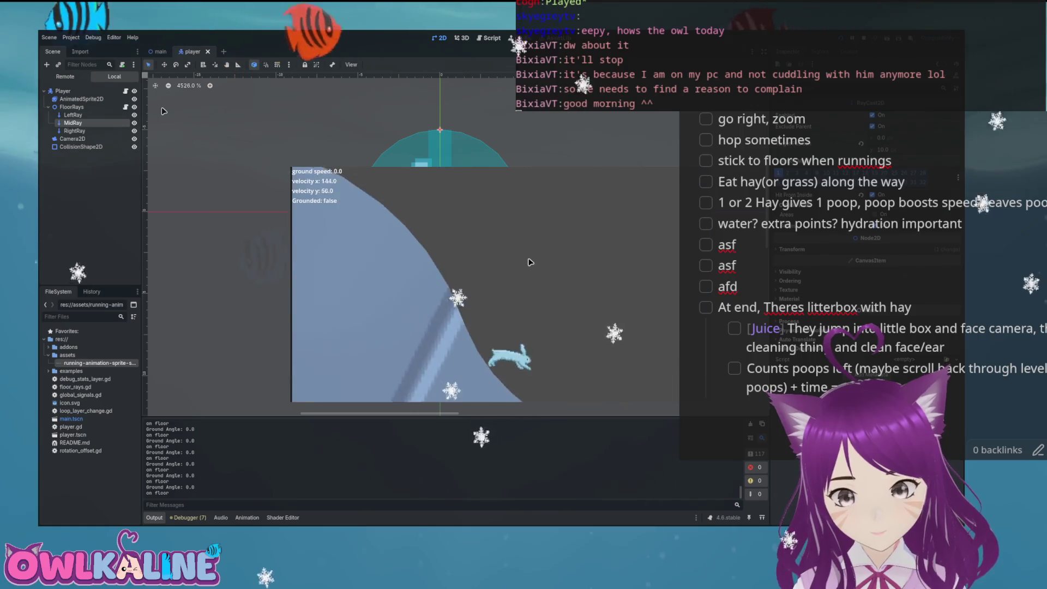
{"action": "key", "text": "Left"}
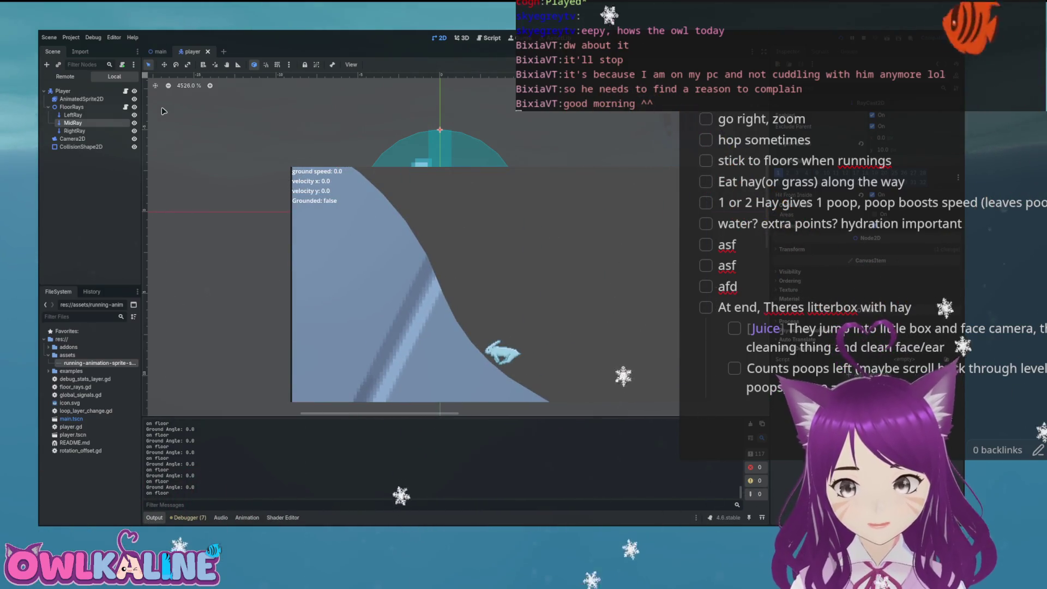
{"action": "key", "text": "F8"}
- Move MidRay back down one pixel and test the loop run again
{"action": "key", "text": "Down"}
{"action": "key", "text": "F5"}
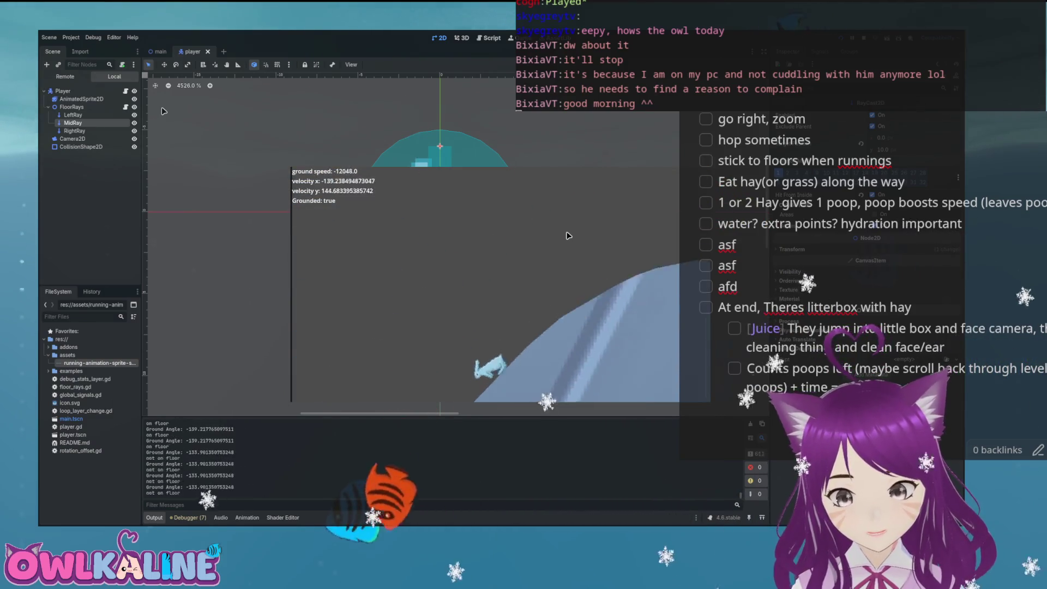
{"action": "key", "text": "Right"}
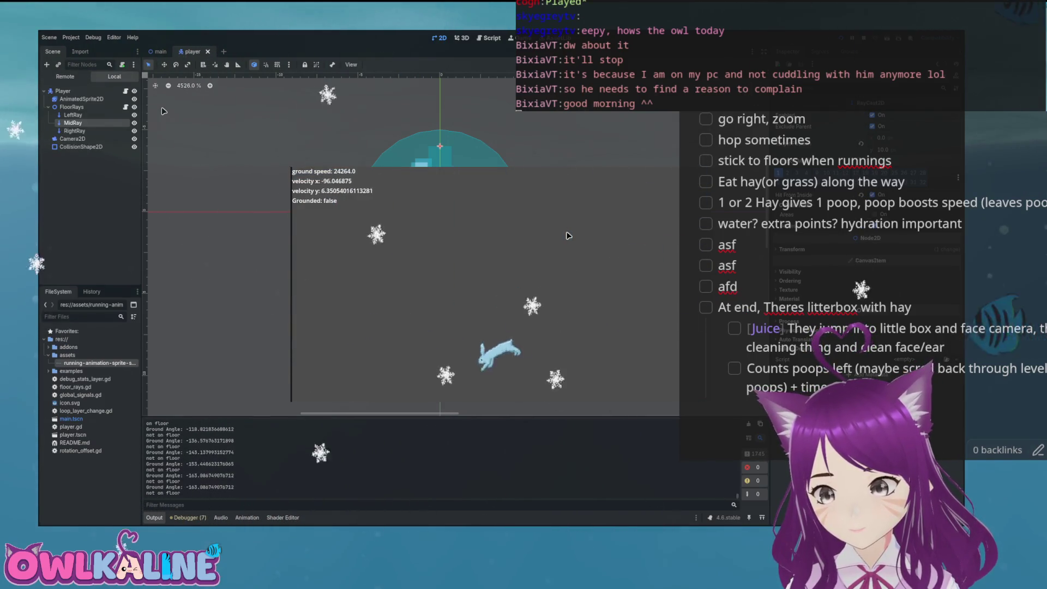
{"action": "key", "text": "F8"}
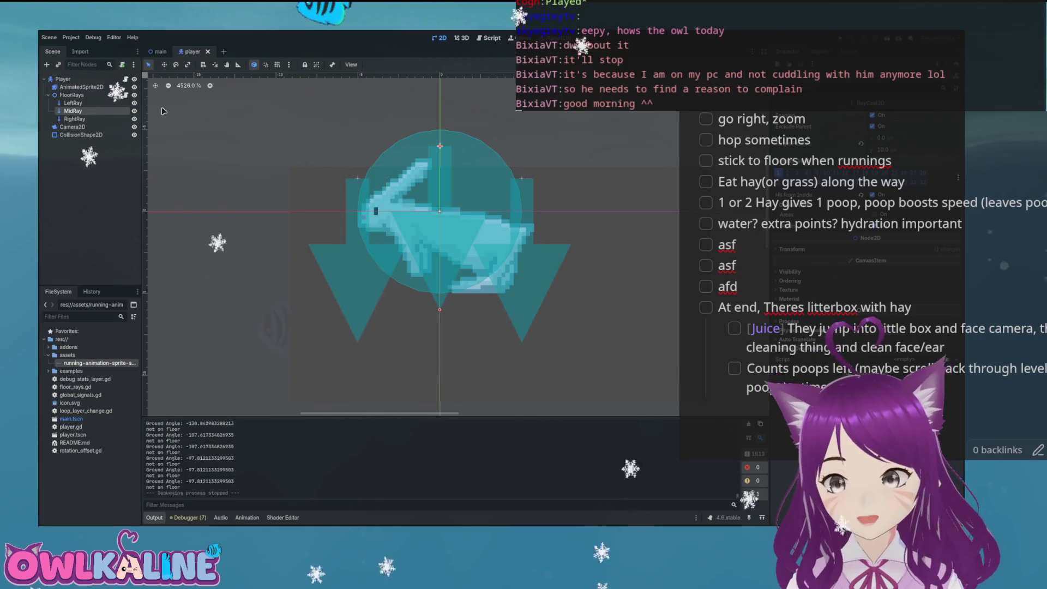
- Select MidRay, then review the grounded_movement call in player.gd's _physics_process
{"action": "left_click", "coordinate": [566, 168]}
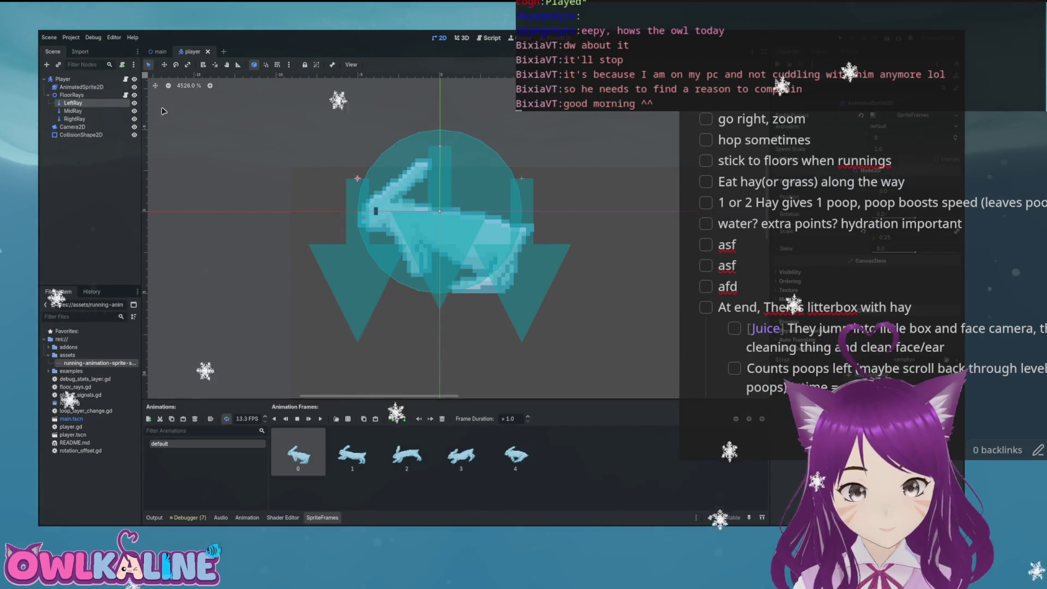
{"action": "key", "text": "Down"}
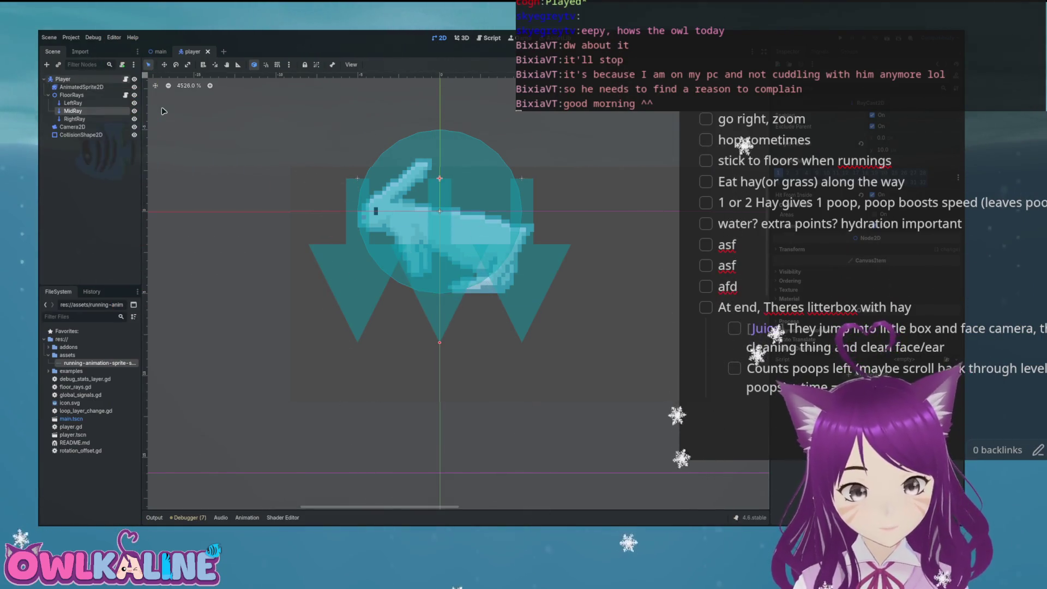
{"action": "key", "text": "ctrl+F3"}
{"action": "scroll", "coordinate": [419, 229], "scroll_direction": "down", "scroll_amount": 15}
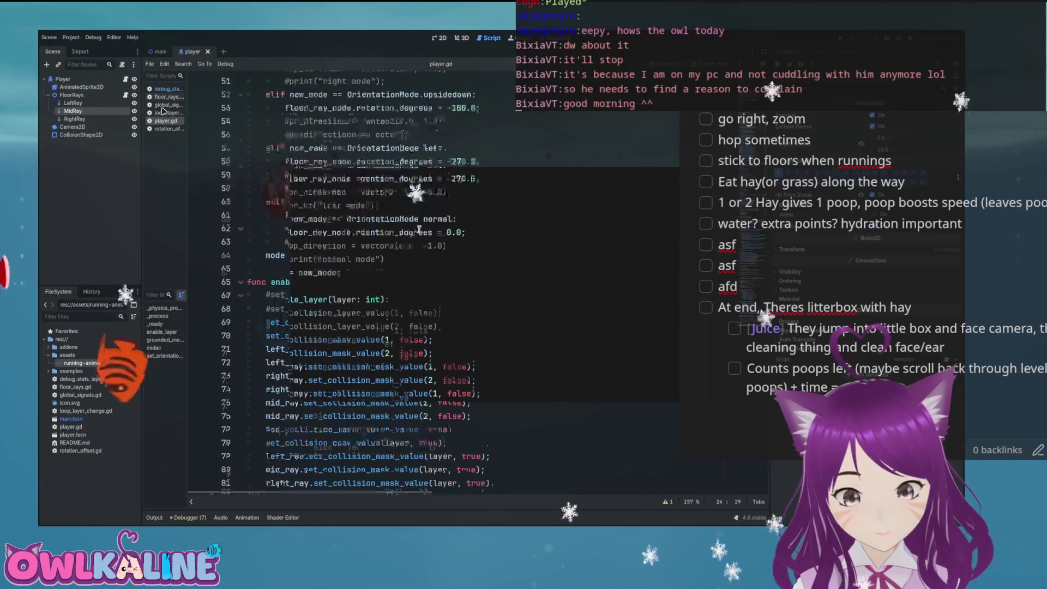
{"action": "scroll", "coordinate": [419, 229], "scroll_direction": "down", "scroll_amount": 10}
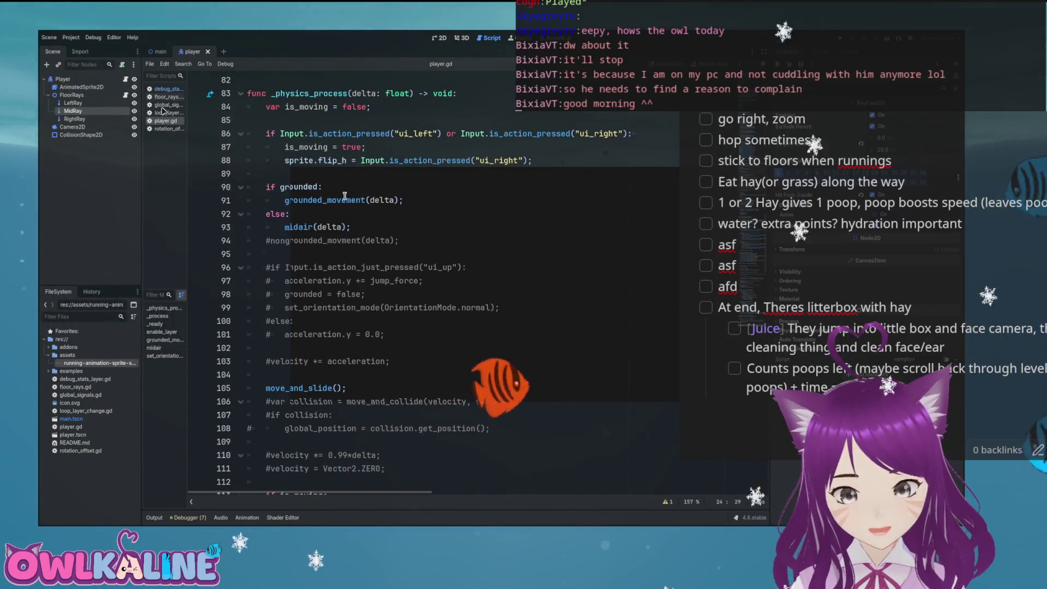
{"action": "left_click", "coordinate": [337, 195]}
{"action": "scroll", "coordinate": [329, 191], "scroll_direction": "down", "scroll_amount": 8}
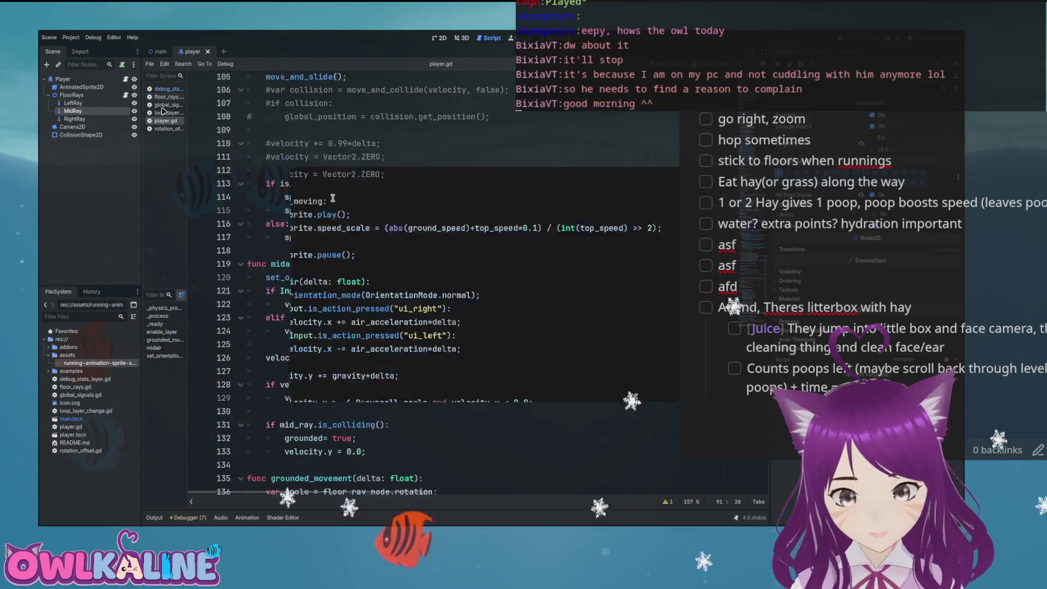
{"action": "scroll", "coordinate": [409, 257], "scroll_direction": "up", "scroll_amount": 9}
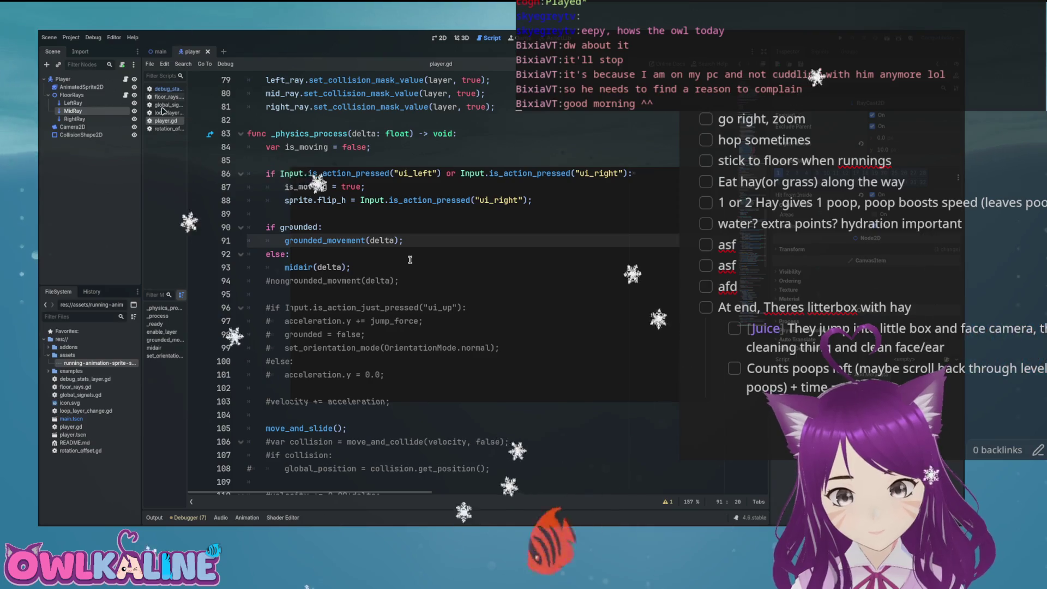
{"action": "scroll", "coordinate": [410, 259], "scroll_direction": "down", "scroll_amount": 7}
{"action": "scroll", "coordinate": [410, 260], "scroll_direction": "down", "scroll_amount": 4}
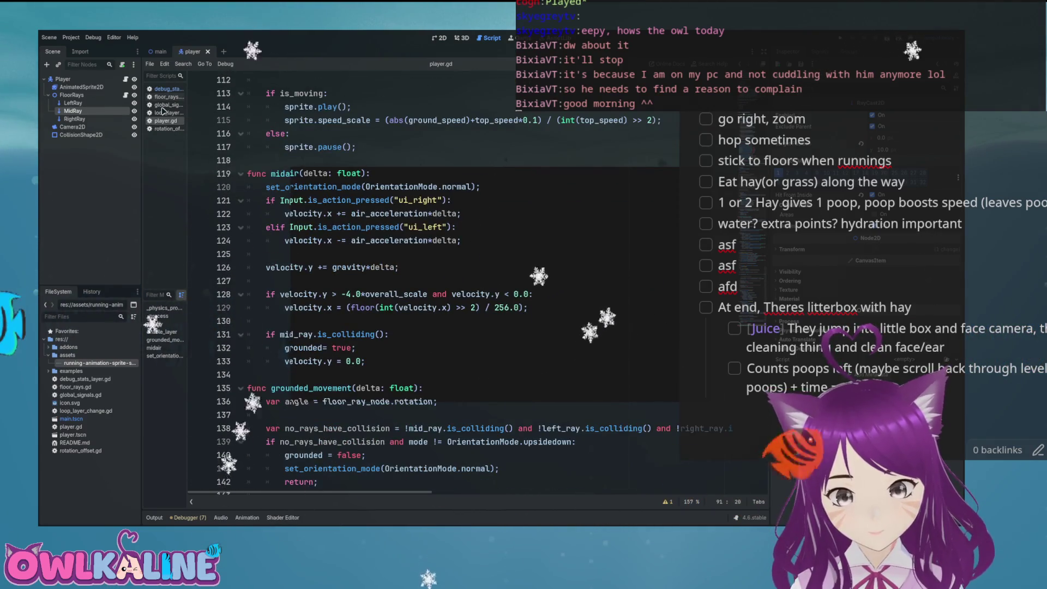
{"action": "scroll", "coordinate": [315, 250], "scroll_direction": "down", "scroll_amount": 1}
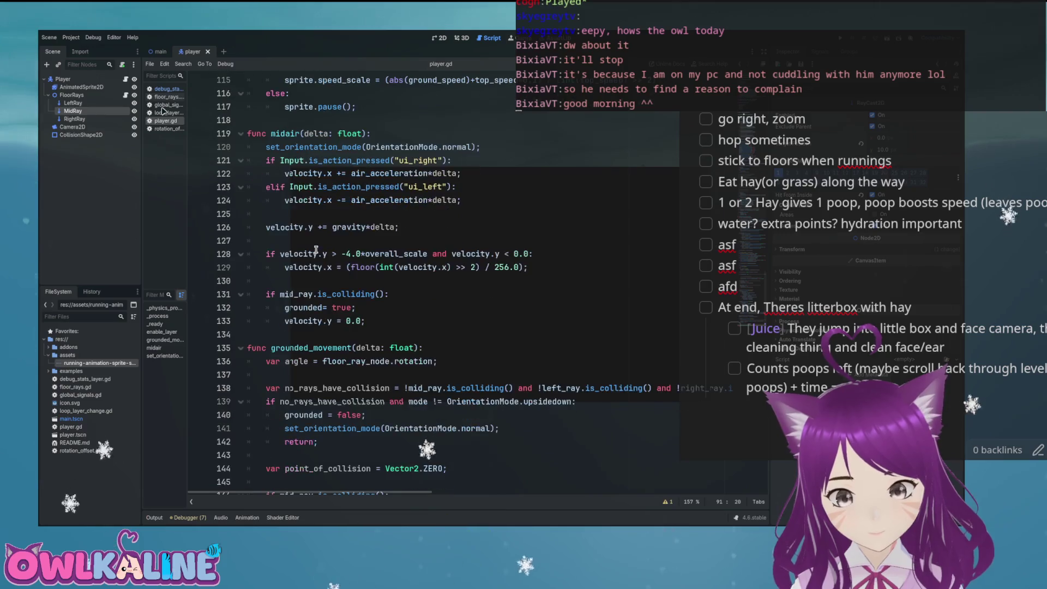
- Append 'and is_on_floor()' to the mid_ray.is_colliding() check on line 131 and run the game
{"action": "left_click", "coordinate": [316, 308]}
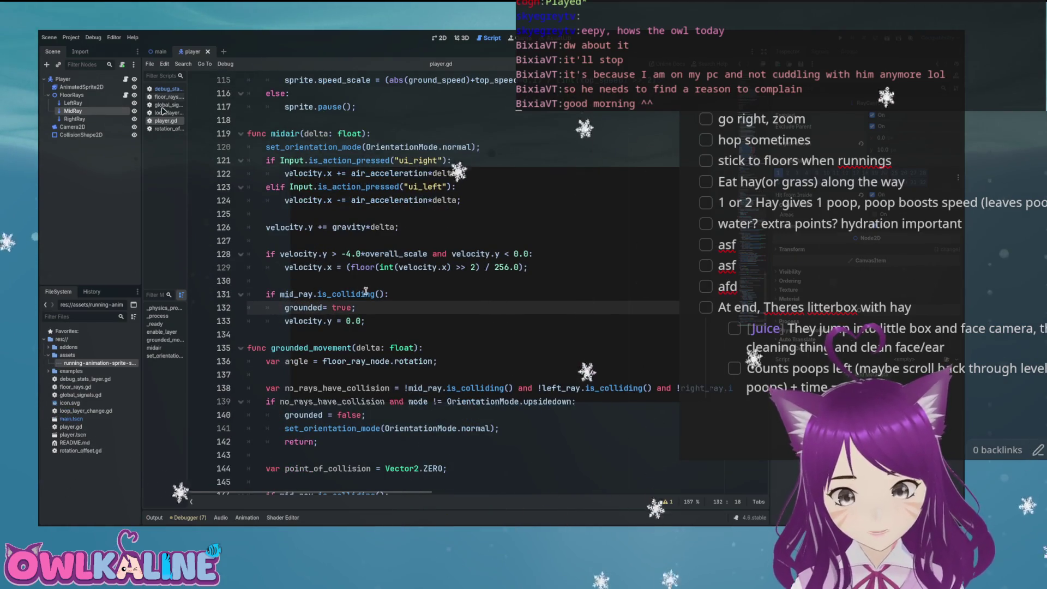
{"action": "left_click", "coordinate": [383, 293]}
{"action": "type", "text": "i"}
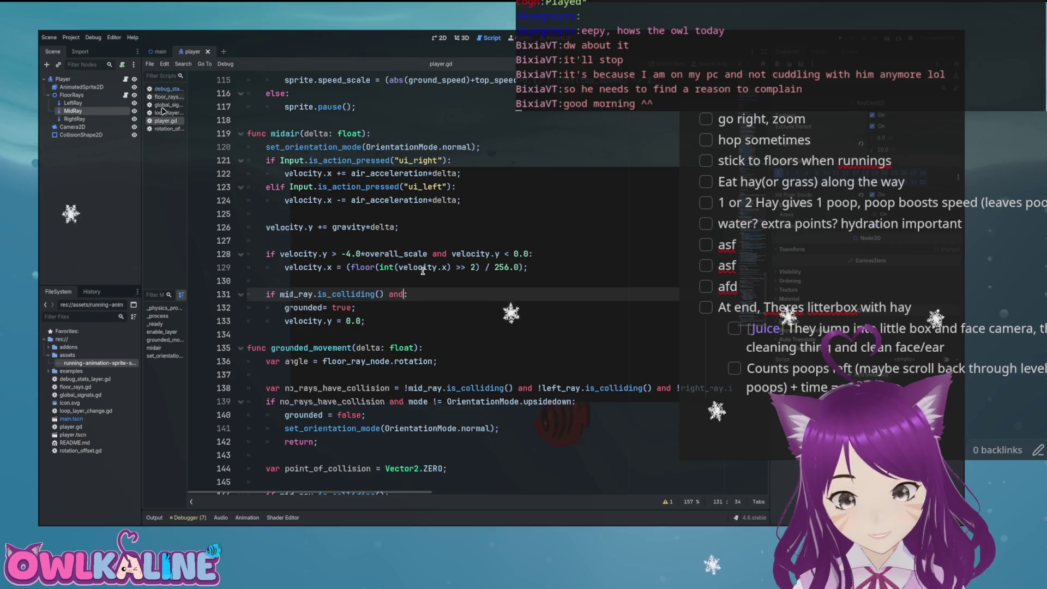
{"action": "type", "text": "s_on_"}
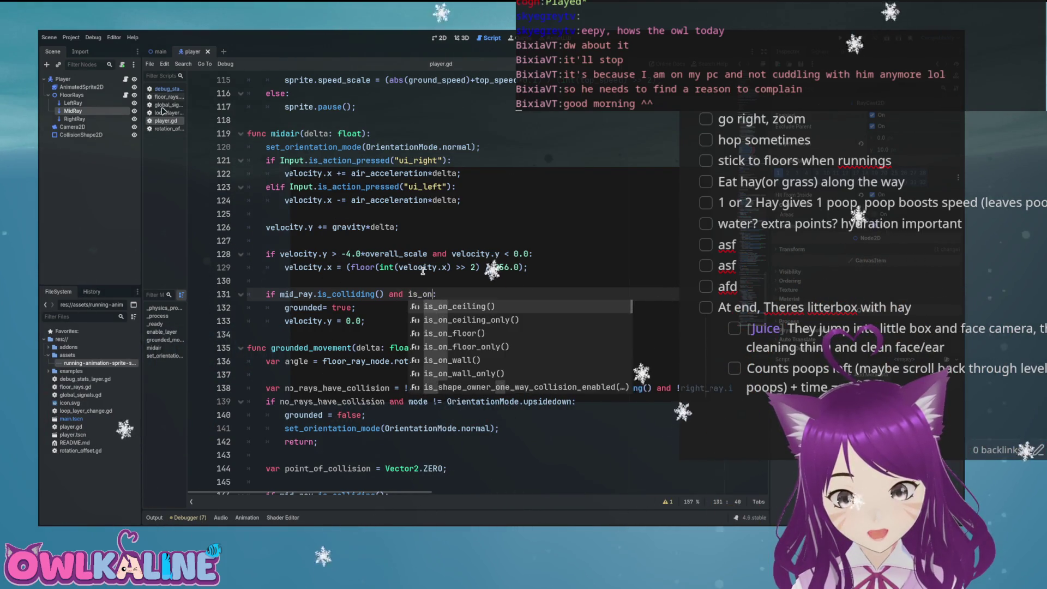
{"action": "type", "text": "fl"}
{"action": "key", "text": "Return"}
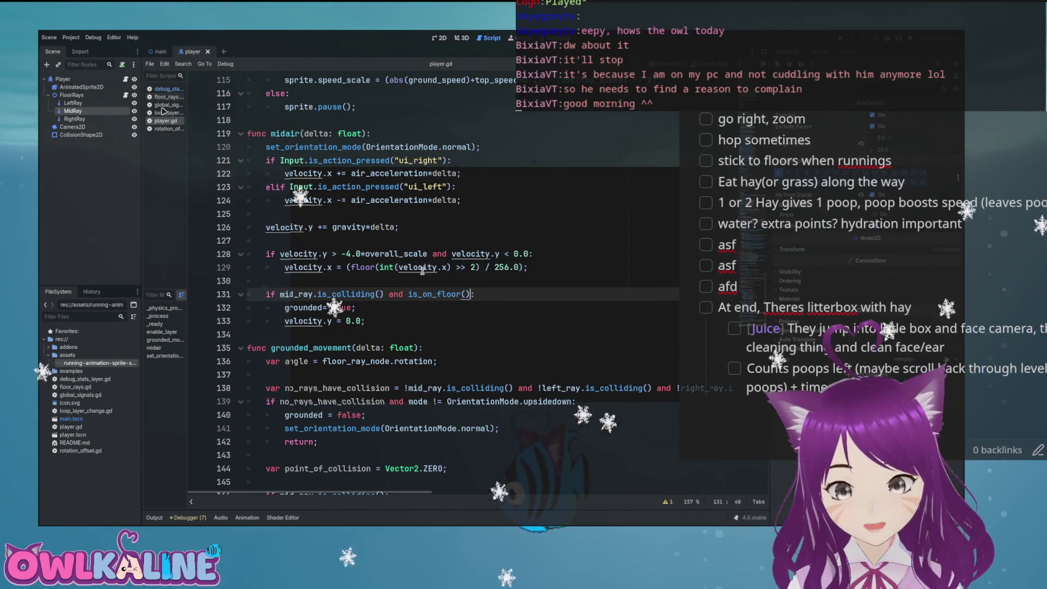
{"action": "left_click", "coordinate": [450, 295]}
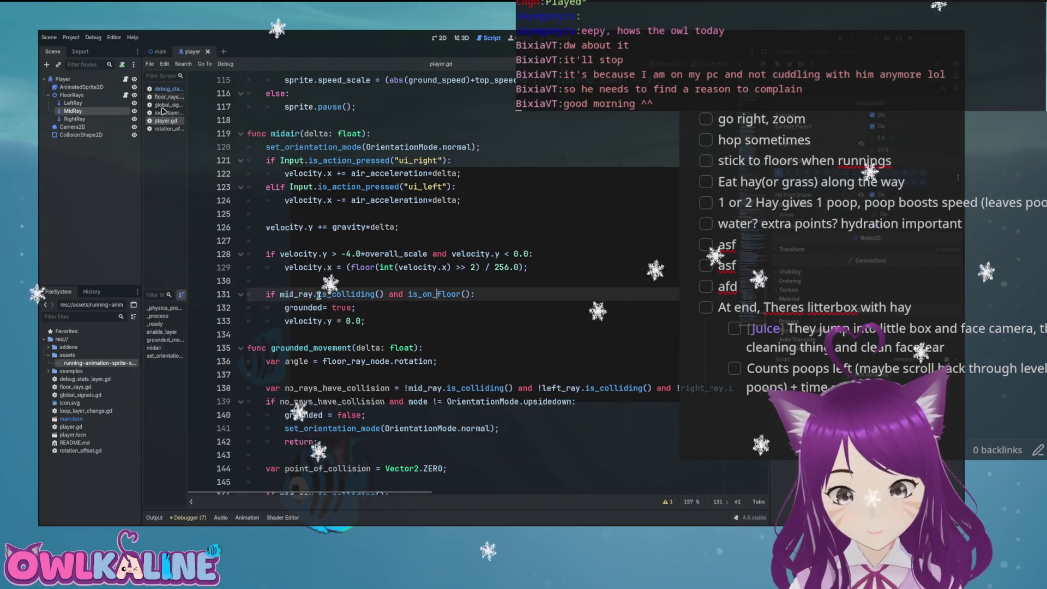
{"action": "key", "text": "Down"}
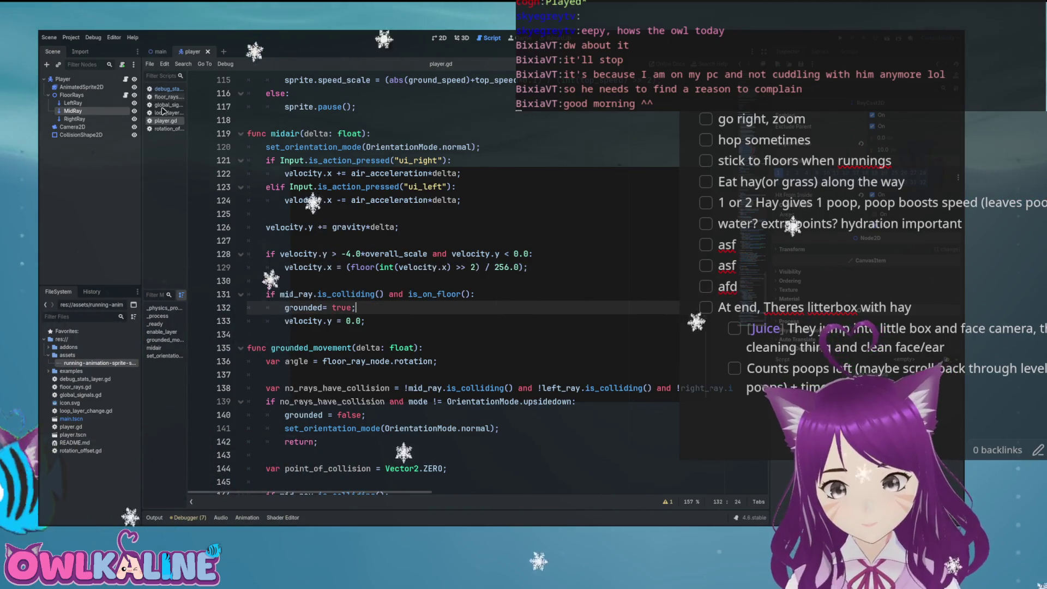
{"action": "key", "text": "F5"}
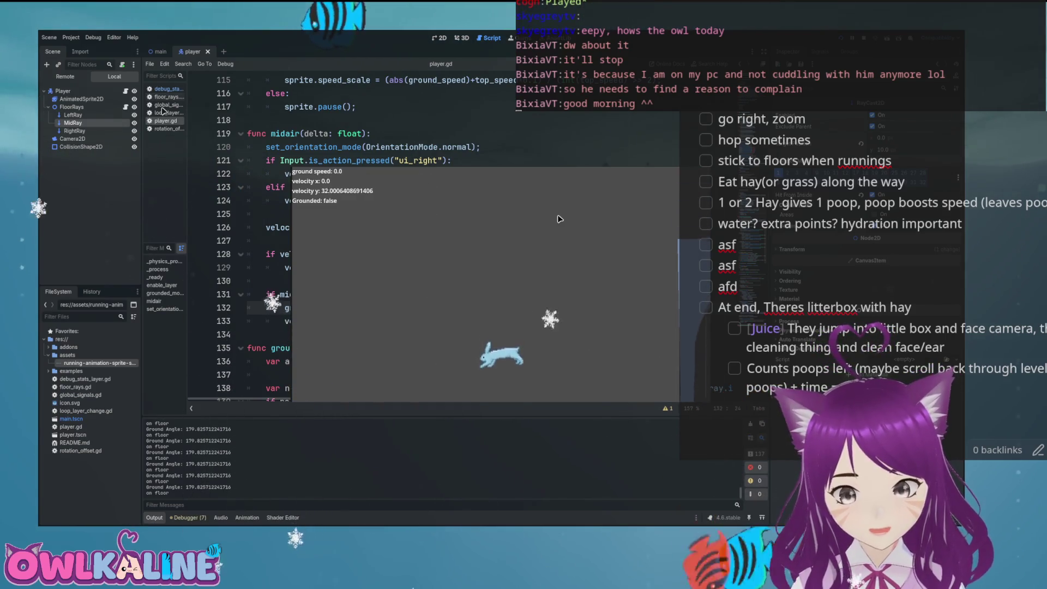
- Play-test the bunny's jumping twice with the new floor check, then return to line 123
{"action": "key", "text": "space"}
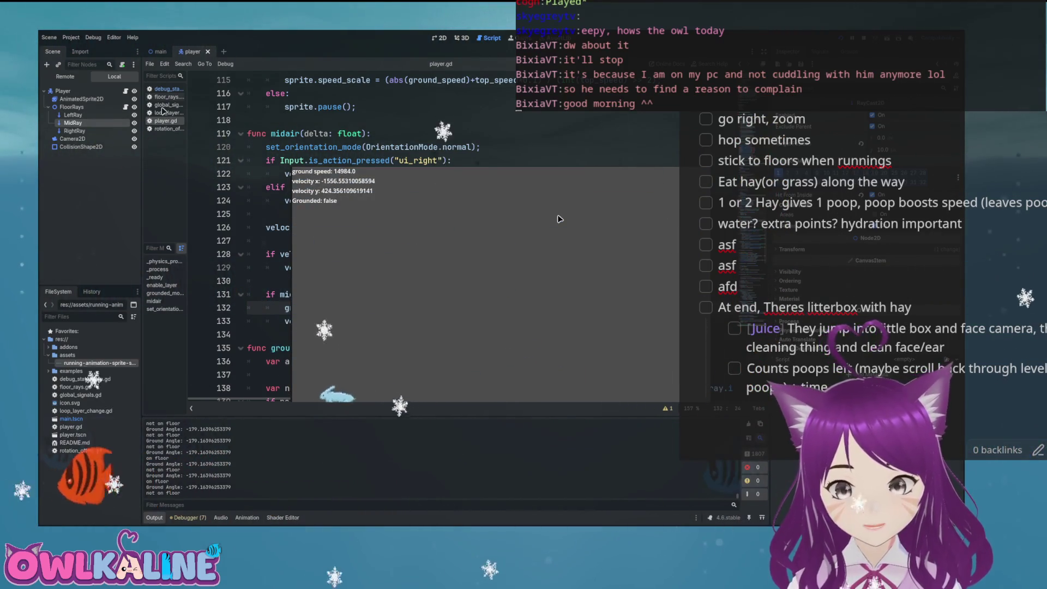
{"action": "key", "text": "F8"}
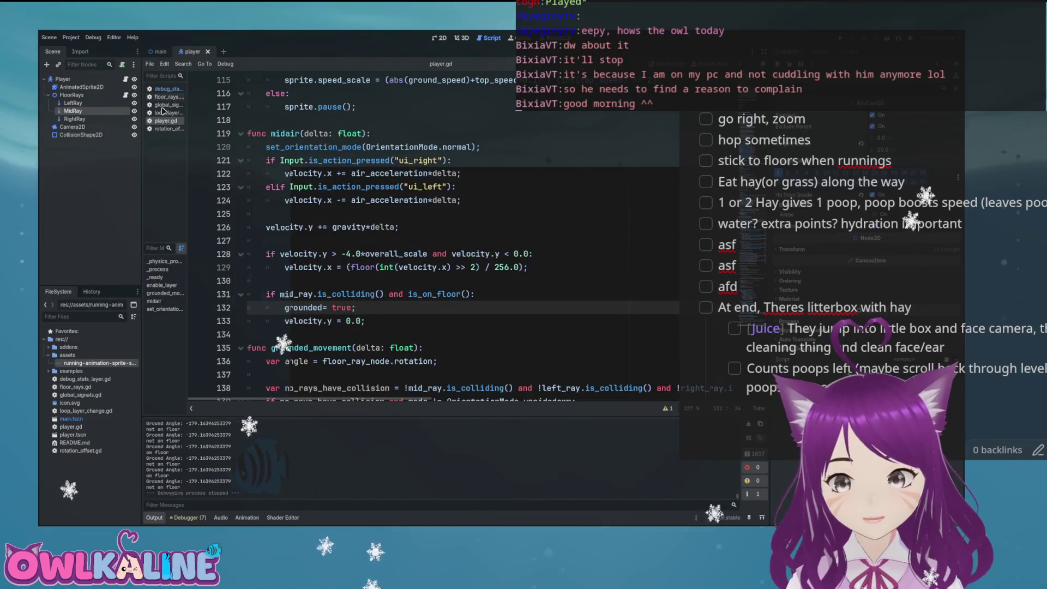
{"action": "key", "text": "F5"}
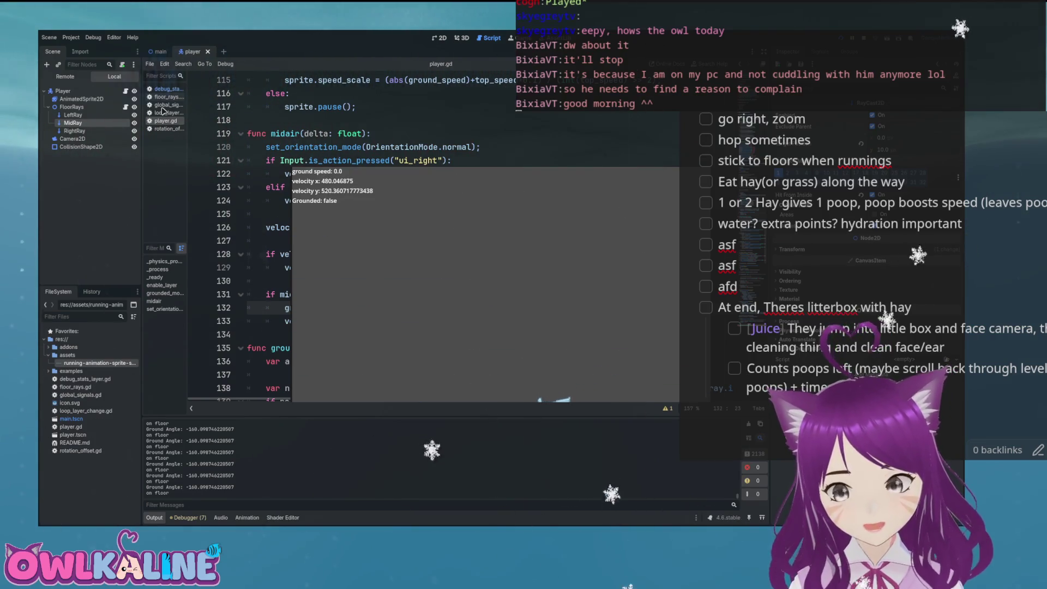
{"action": "key", "text": "F8"}
{"action": "left_click", "coordinate": [380, 186]}
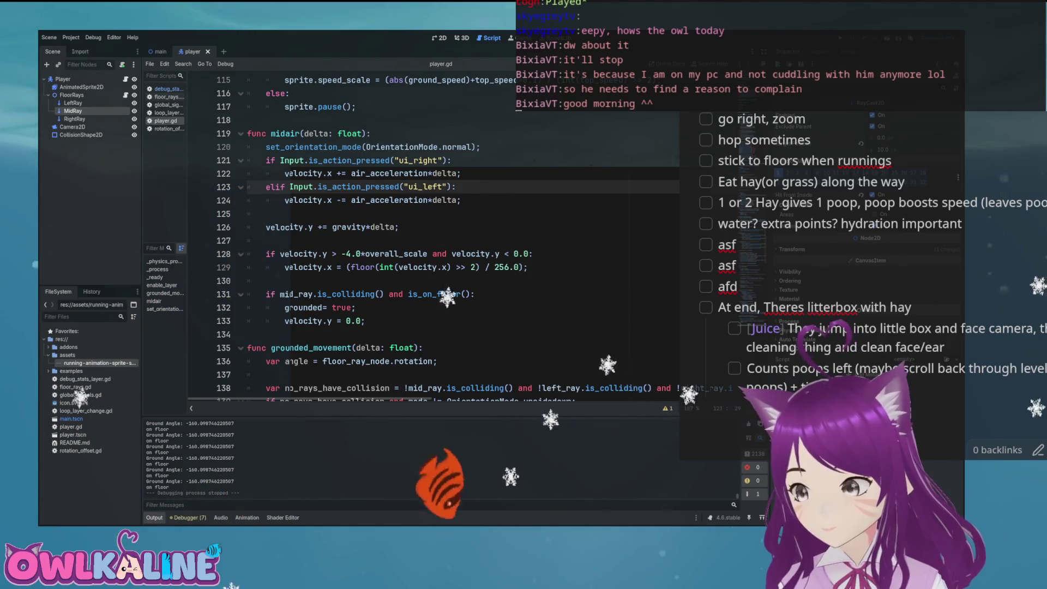
- Look over the grounded friction and jump velocity code at line 231, then run the game
{"action": "left_click", "coordinate": [499, 240]}
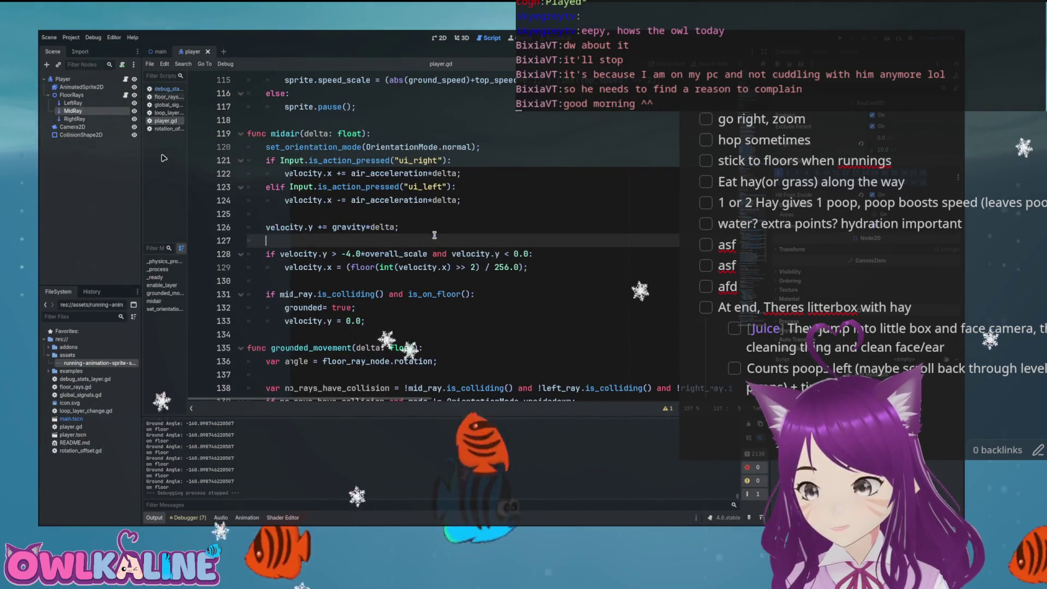
{"action": "scroll", "coordinate": [435, 234], "scroll_direction": "down", "scroll_amount": 20}
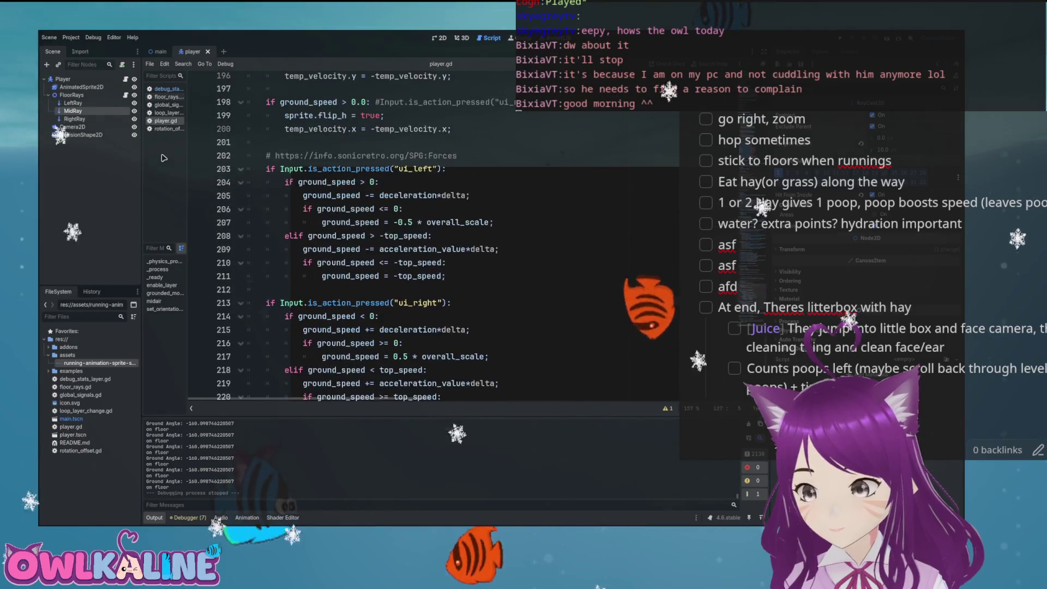
{"action": "left_click", "coordinate": [500, 305]}
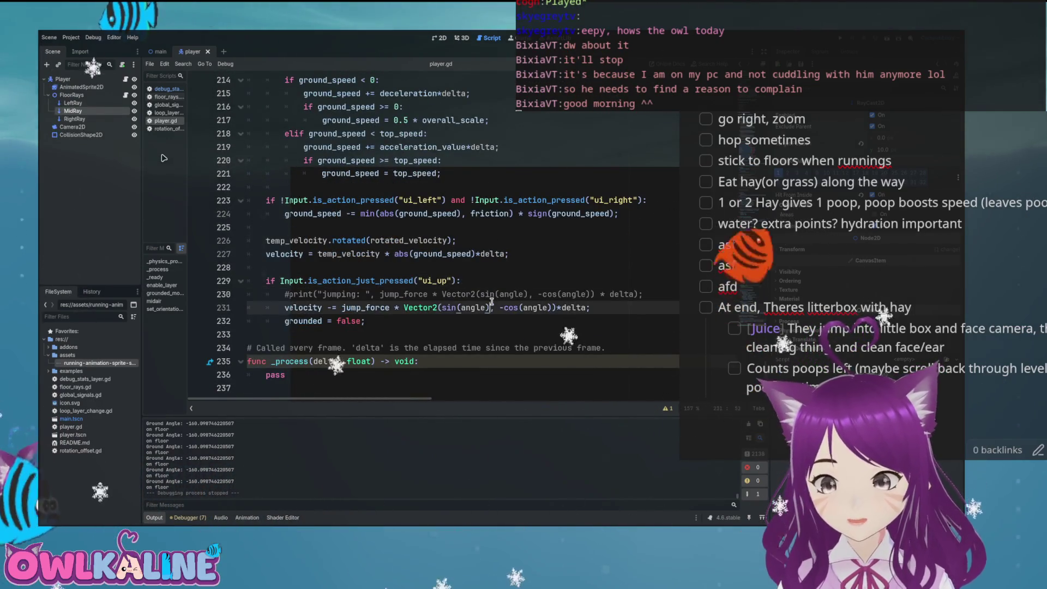
{"action": "left_click", "coordinate": [420, 307]}
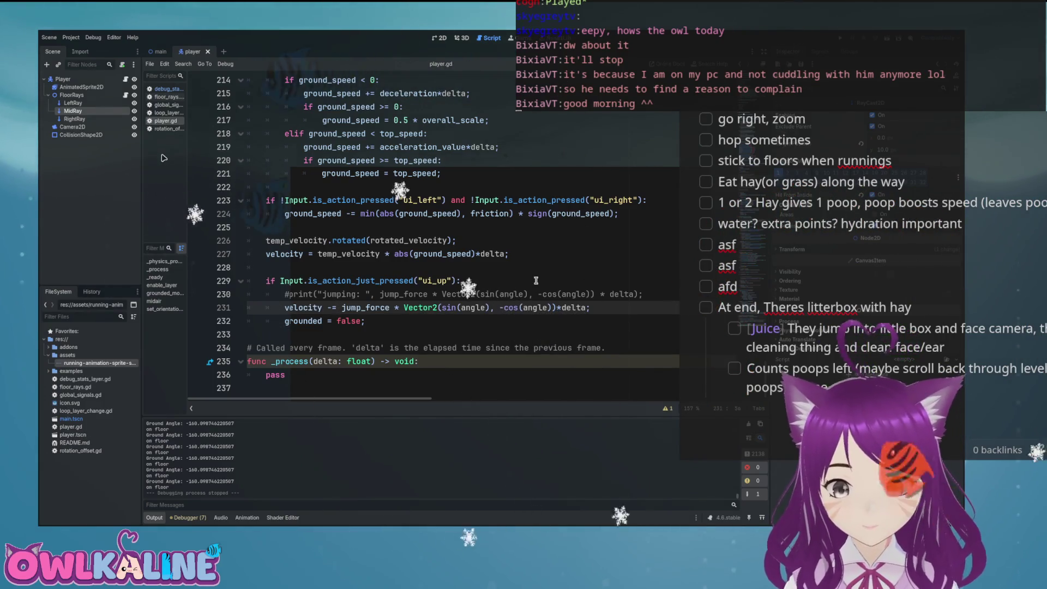
{"action": "key", "text": "F5"}
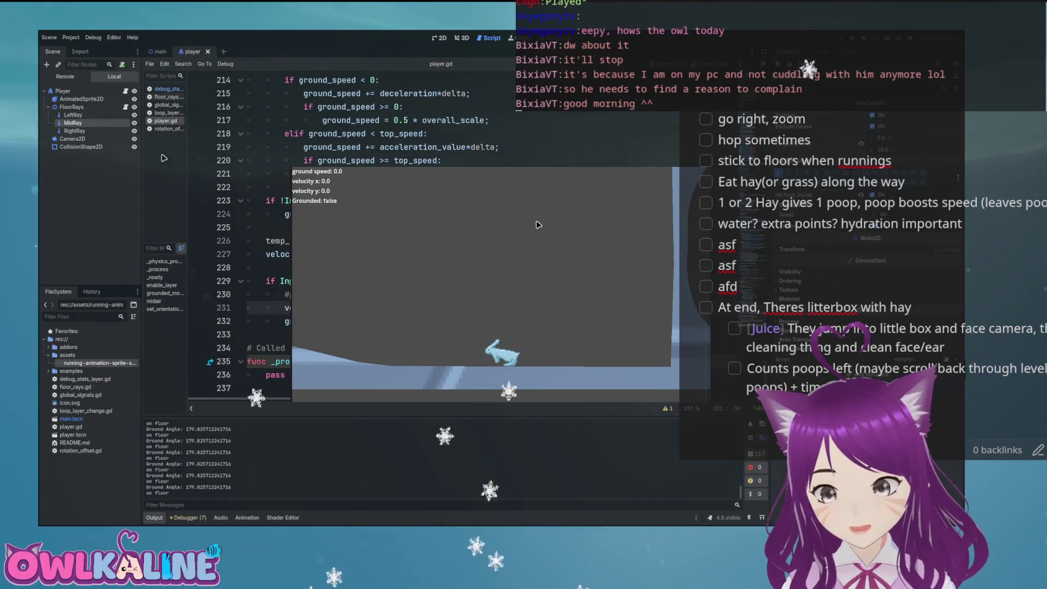
- Relaunch the game to play-test the bunny's jumping, then stop it and return to player.gd
{"action": "left_click", "coordinate": [673, 171]}
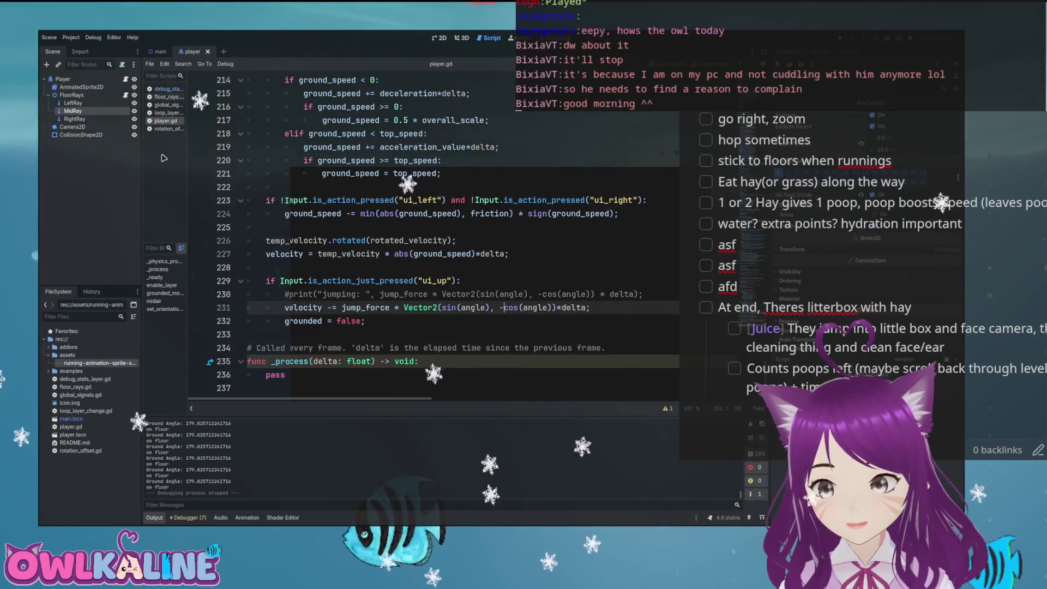
{"action": "key", "text": "F5"}
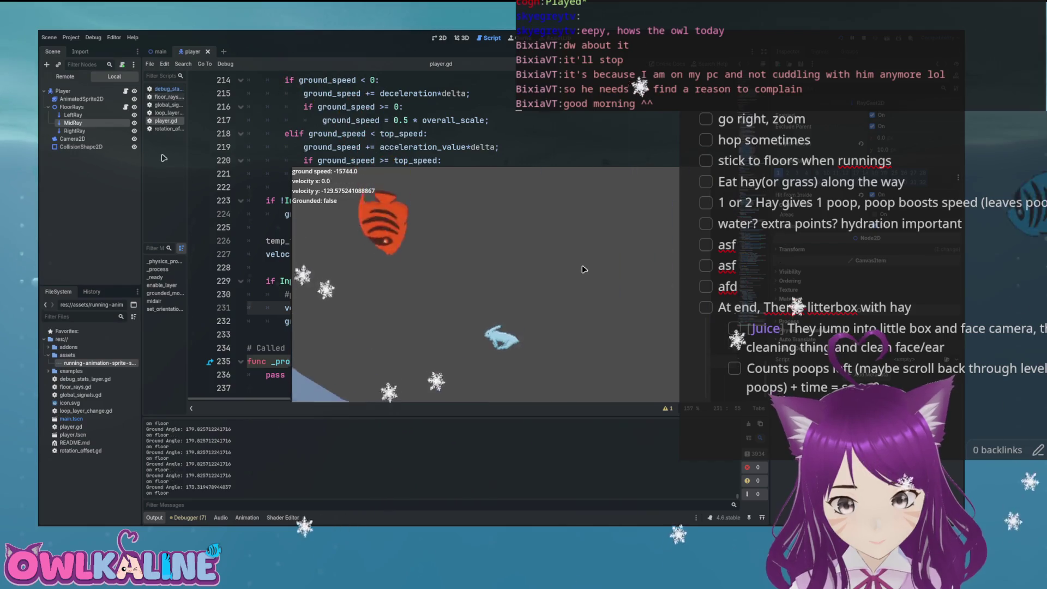
{"action": "key", "text": "F8"}
{"action": "scroll", "coordinate": [402, 268], "scroll_direction": "up", "scroll_amount": 3}
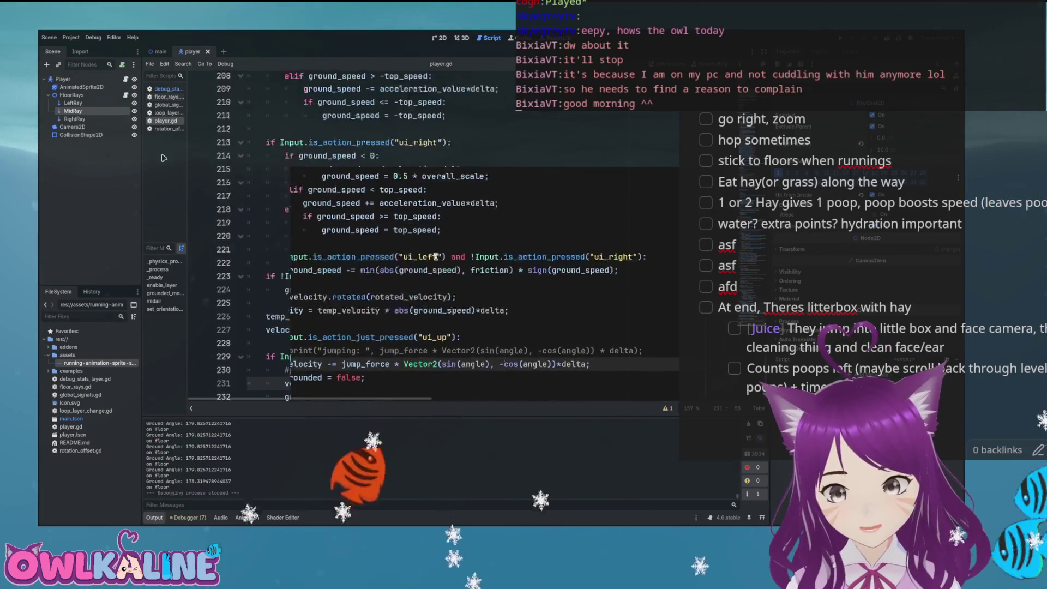
{"action": "scroll", "coordinate": [403, 269], "scroll_direction": "up", "scroll_amount": 10}
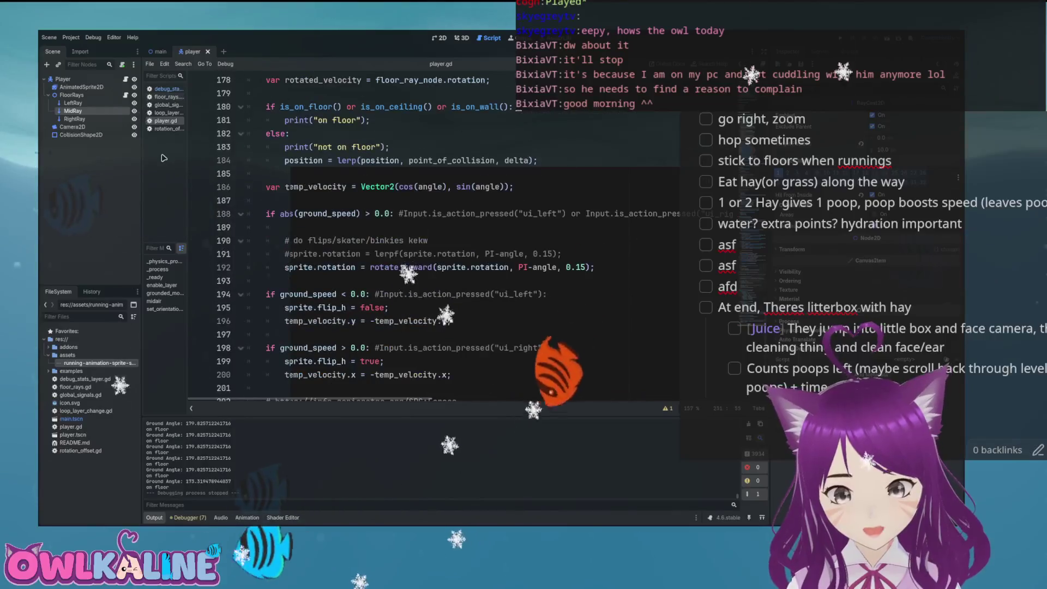
{"action": "scroll", "coordinate": [394, 268], "scroll_direction": "up", "scroll_amount": 8}
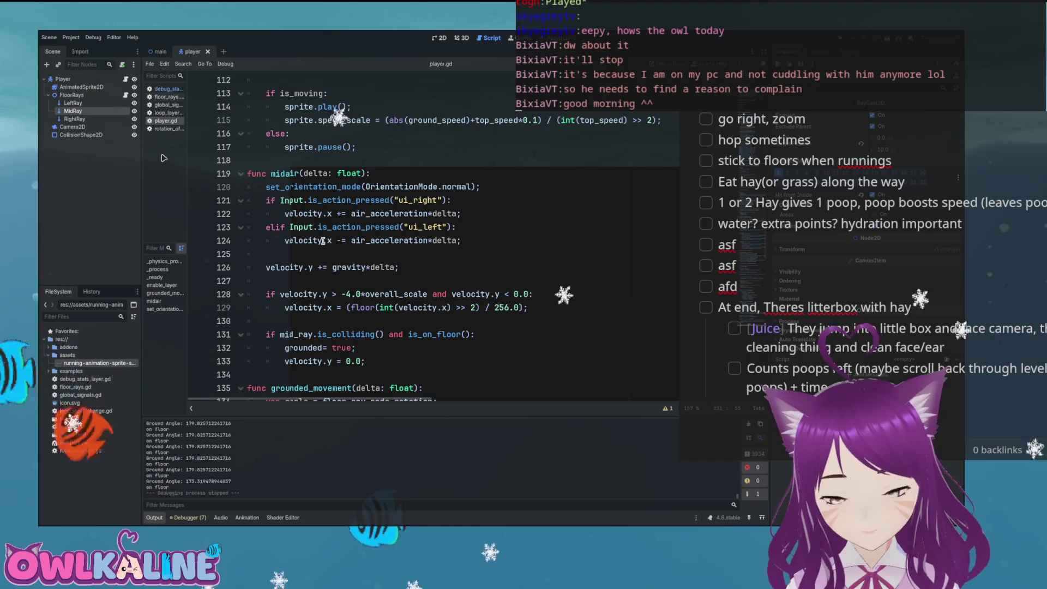
{"action": "left_click", "coordinate": [401, 214]}
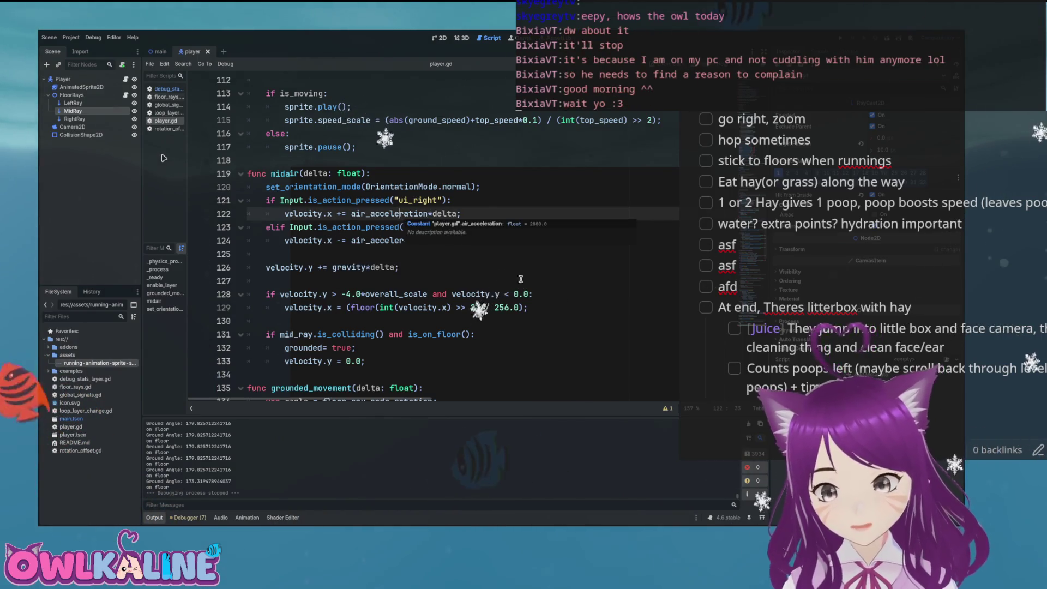
{"action": "left_click", "coordinate": [536, 269]}
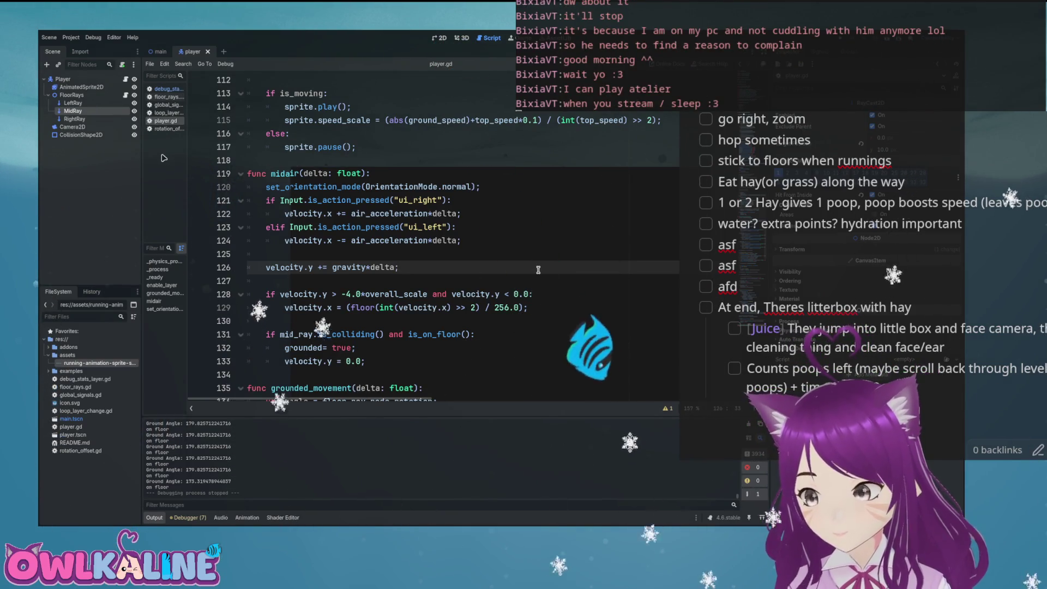
{"action": "left_click", "coordinate": [508, 237]}
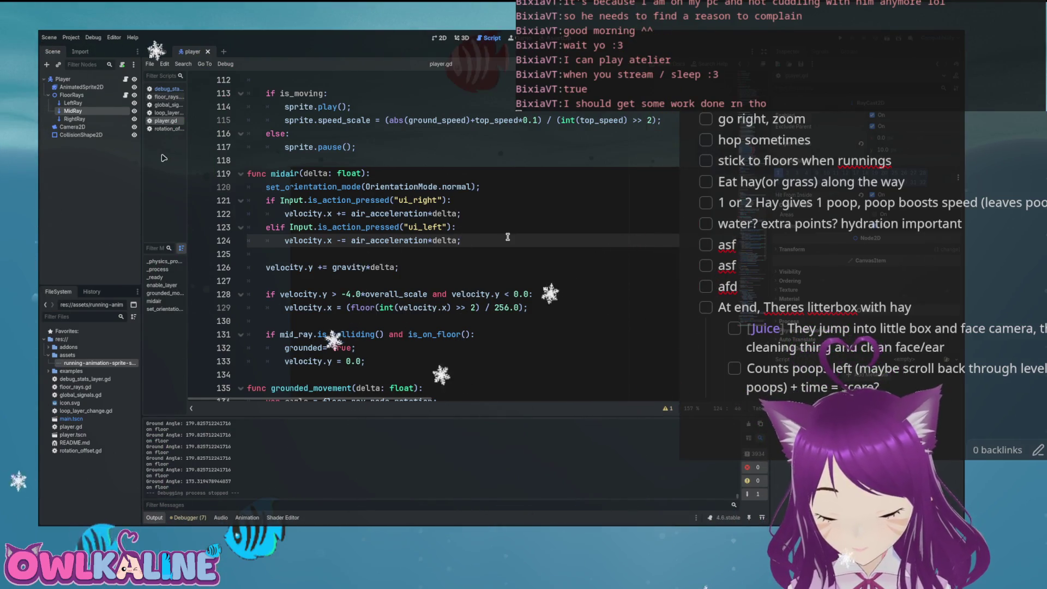
{"action": "scroll", "coordinate": [474, 222], "scroll_direction": "down", "scroll_amount": 3}
{"action": "scroll", "coordinate": [474, 222], "scroll_direction": "up", "scroll_amount": 1}
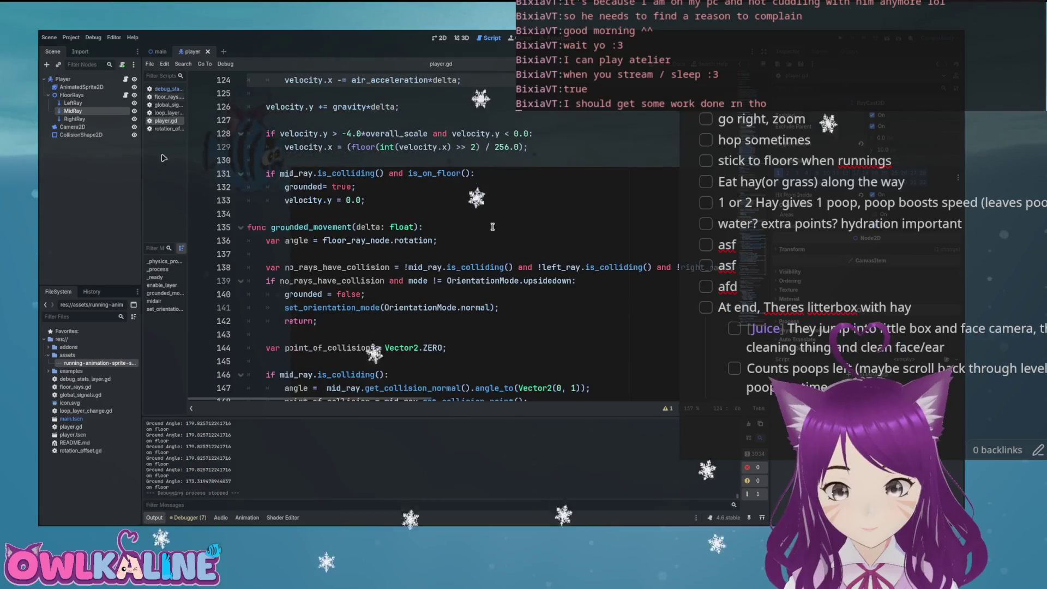
{"action": "double_click", "coordinate": [390, 160]}
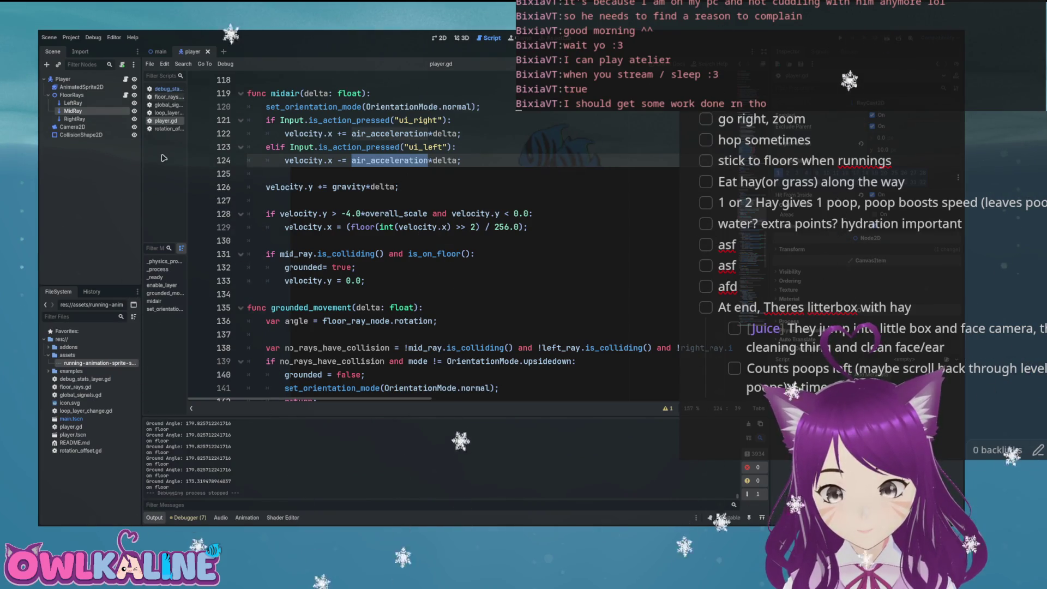
{"action": "left_click", "coordinate": [266, 227]}
- Comment out the midair velocity clamp on lines 128–129 and test-run the game without it
{"action": "key", "text": "ctrl+k"}
{"action": "key", "text": "Up"}
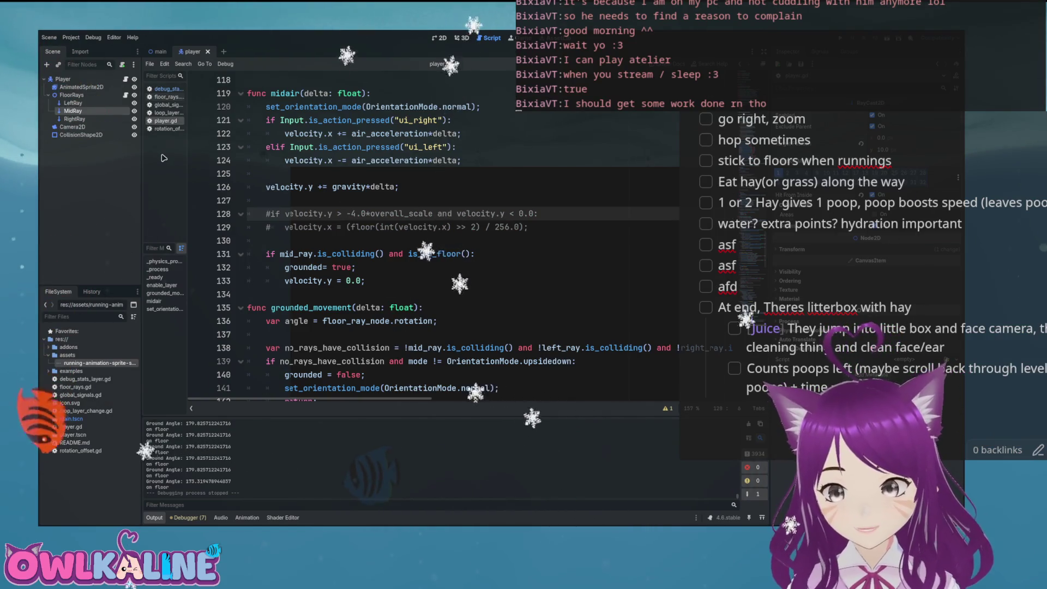
{"action": "key", "text": "F5"}
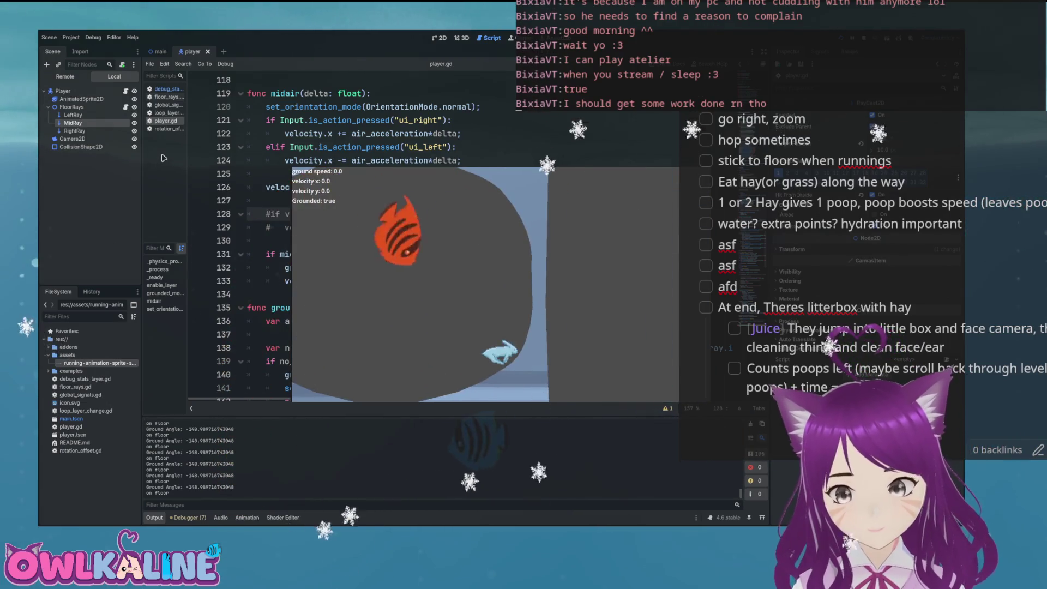
{"action": "key", "text": "F8"}
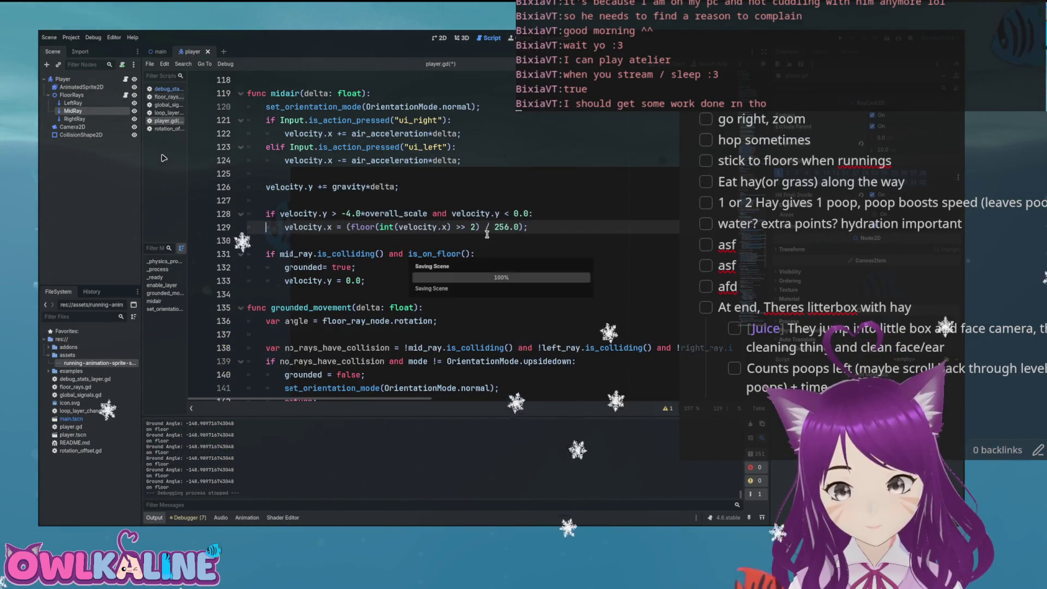
- Test the game with air_acceleration at 2.0, then restore it to 12.0 * overall_scale
{"action": "scroll", "coordinate": [522, 204], "scroll_direction": "up", "scroll_amount": 2}
{"action": "scroll", "coordinate": [523, 204], "scroll_direction": "up", "scroll_amount": 20}
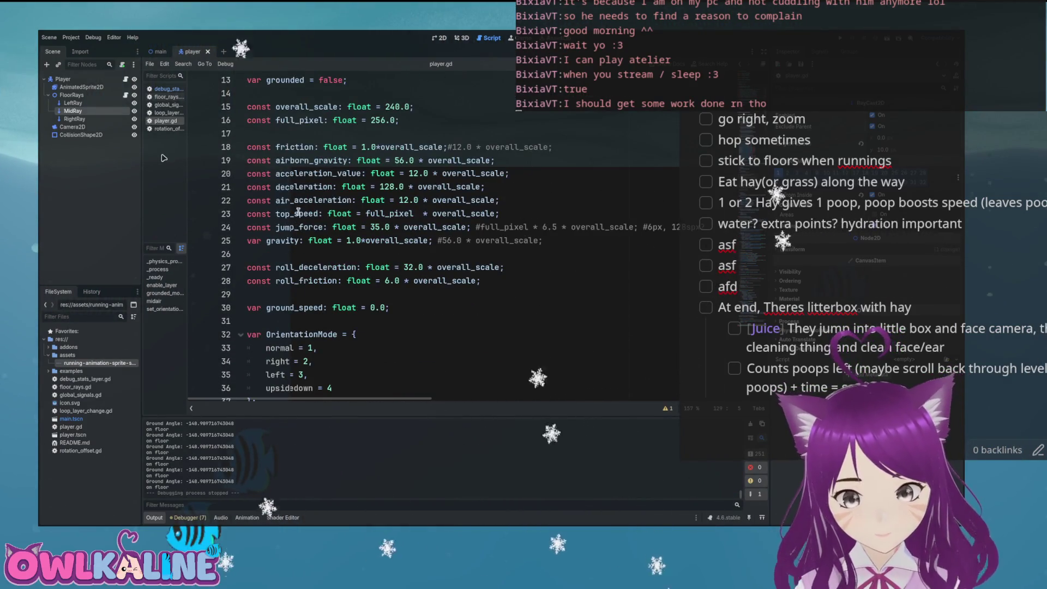
{"action": "scroll", "coordinate": [298, 211], "scroll_direction": "up", "scroll_amount": 2}
{"action": "left_click", "coordinate": [303, 281]}
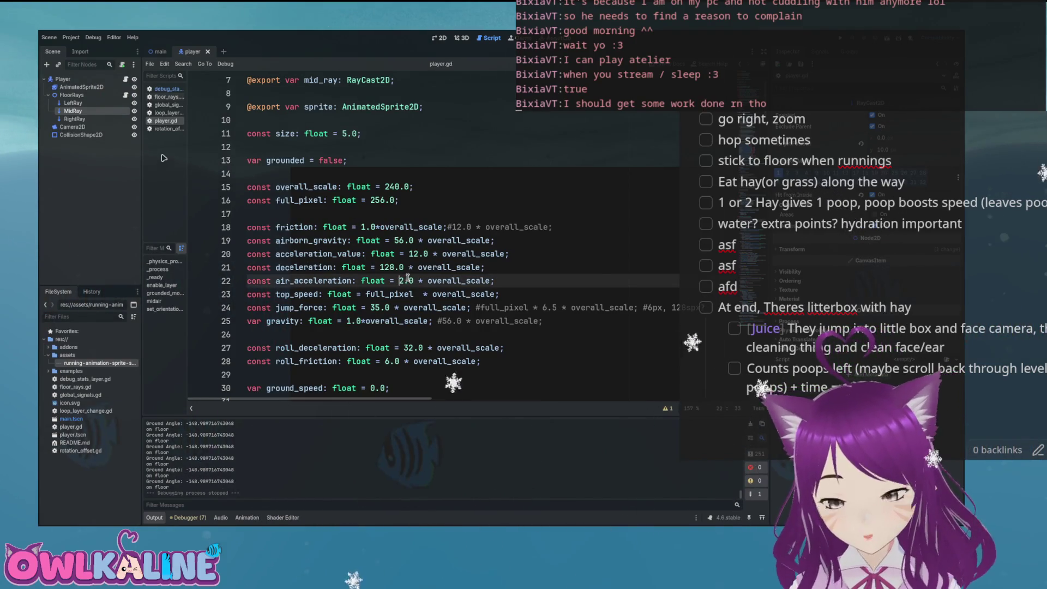
{"action": "key", "text": "F5"}
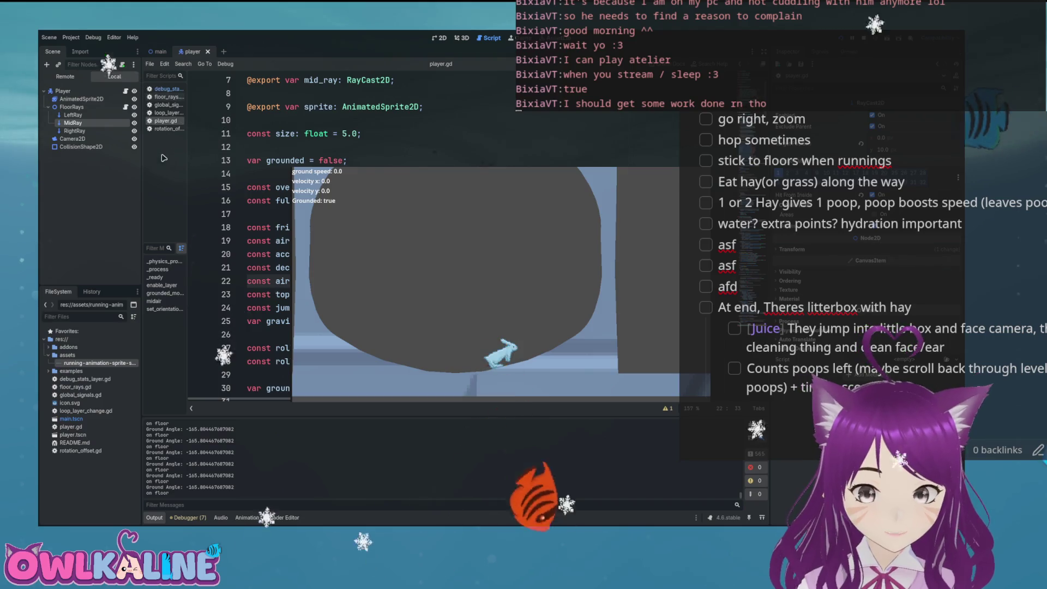
{"action": "key", "text": "F8"}
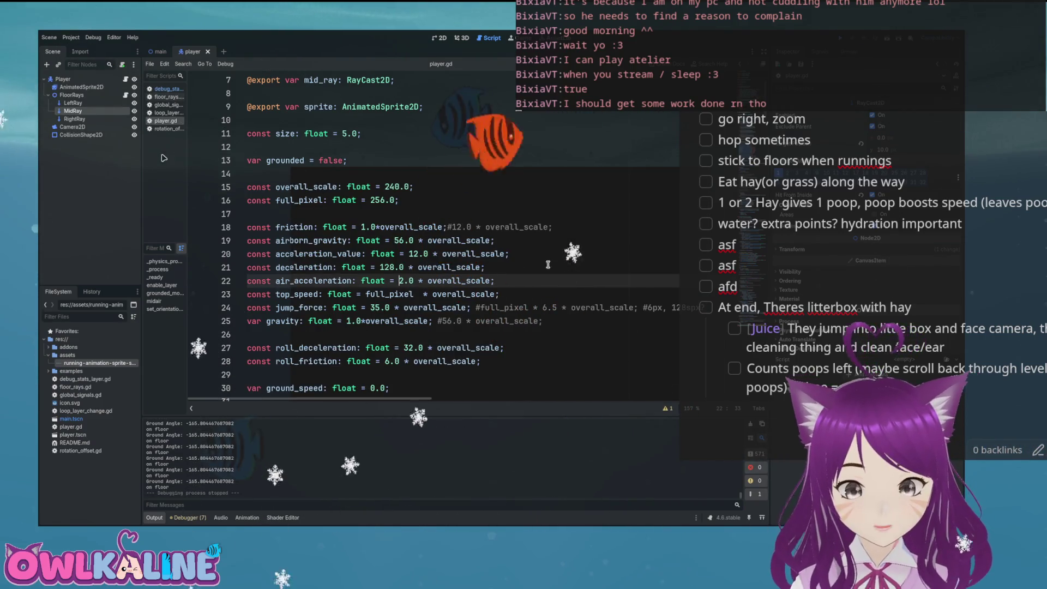
{"action": "type", "text": "1"}
{"action": "scroll", "coordinate": [382, 235], "scroll_direction": "down", "scroll_amount": 20}
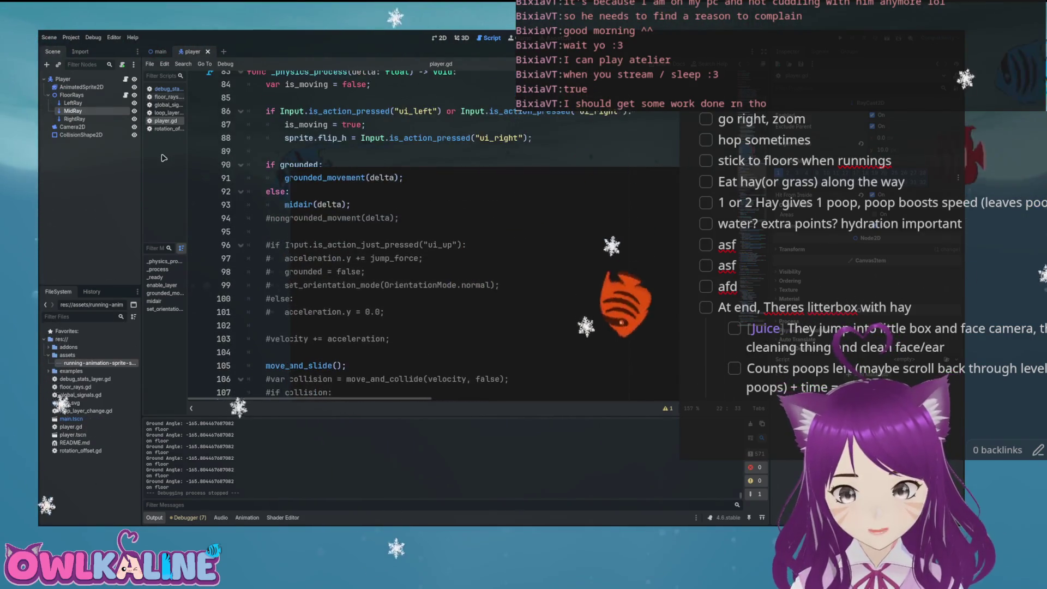
- Review _physics_process and the commented velocity damping line, then run the game again
{"action": "scroll", "coordinate": [381, 235], "scroll_direction": "down", "scroll_amount": 8}
{"action": "scroll", "coordinate": [382, 234], "scroll_direction": "down", "scroll_amount": 2}
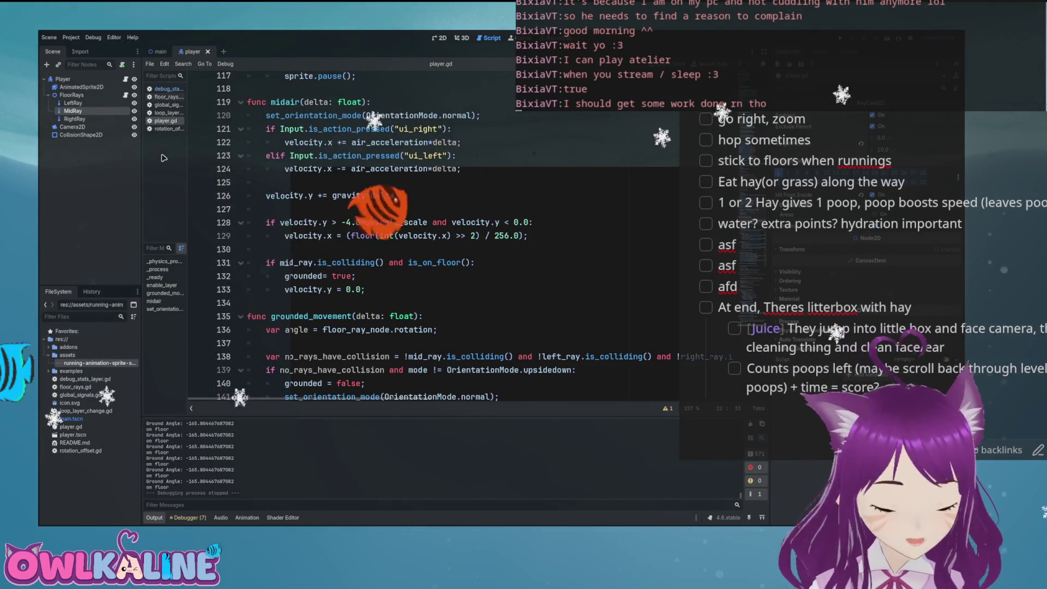
{"action": "scroll", "coordinate": [506, 264], "scroll_direction": "down", "scroll_amount": 10}
{"action": "scroll", "coordinate": [506, 263], "scroll_direction": "up", "scroll_amount": 10}
{"action": "scroll", "coordinate": [506, 264], "scroll_direction": "up", "scroll_amount": 15}
{"action": "scroll", "coordinate": [400, 277], "scroll_direction": "down", "scroll_amount": 7}
{"action": "left_click", "coordinate": [341, 302]}
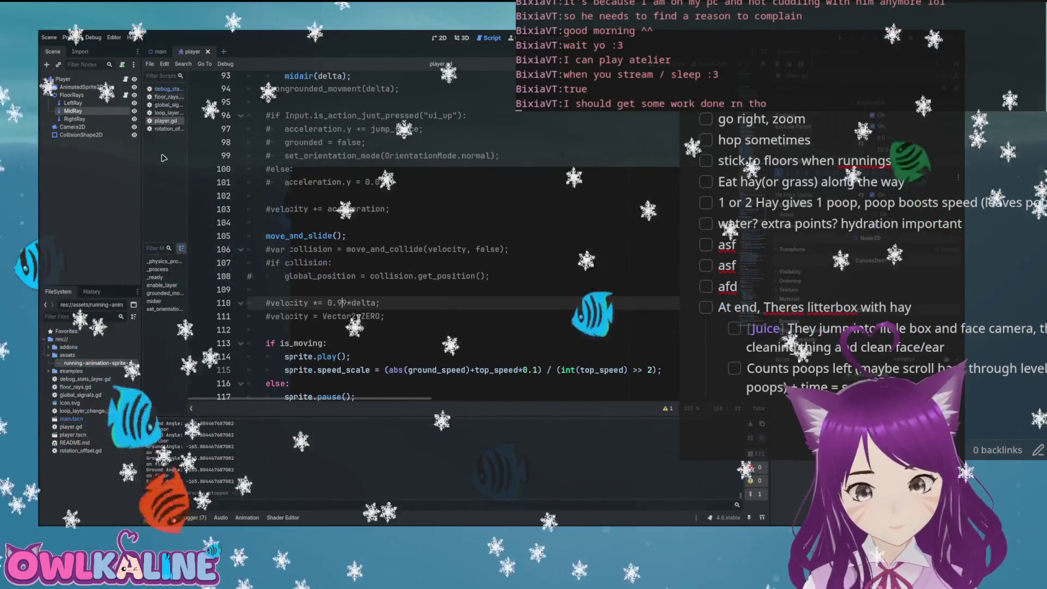
{"action": "scroll", "coordinate": [345, 275], "scroll_direction": "up", "scroll_amount": 3}
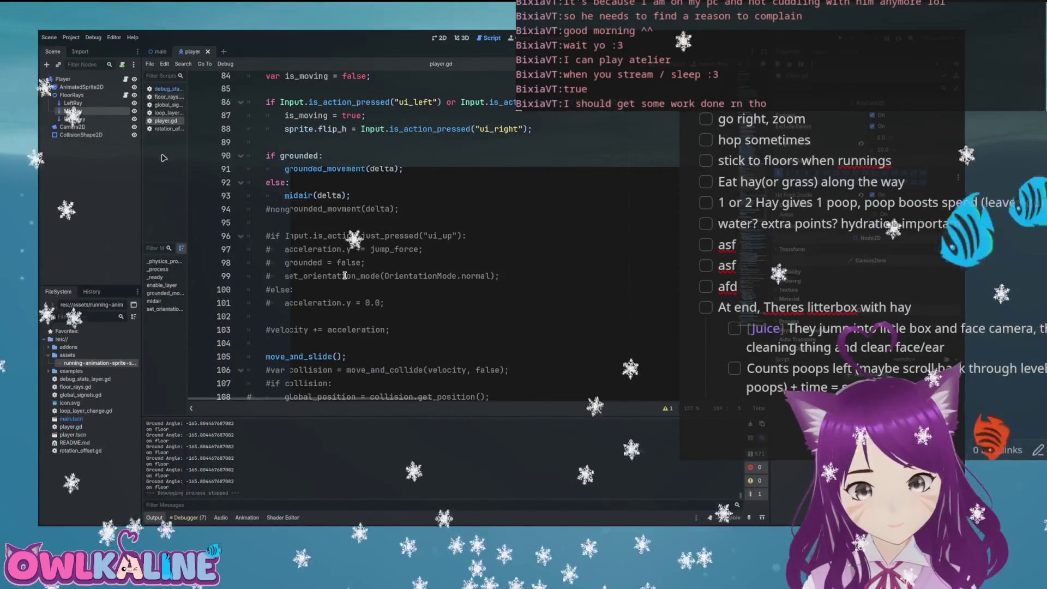
{"action": "scroll", "coordinate": [345, 276], "scroll_direction": "down", "scroll_amount": 3}
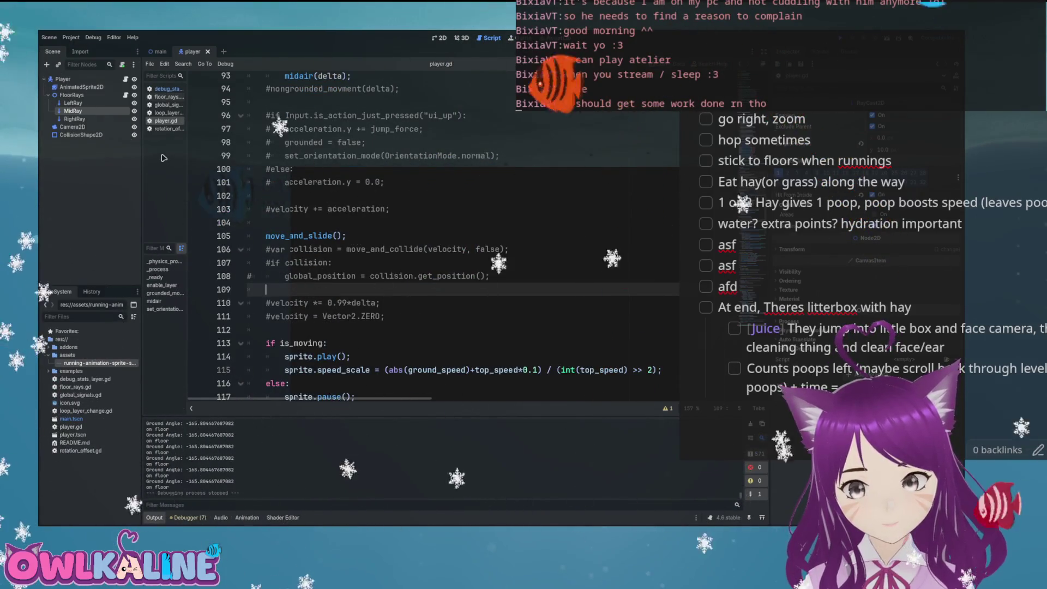
{"action": "key", "text": "F5"}
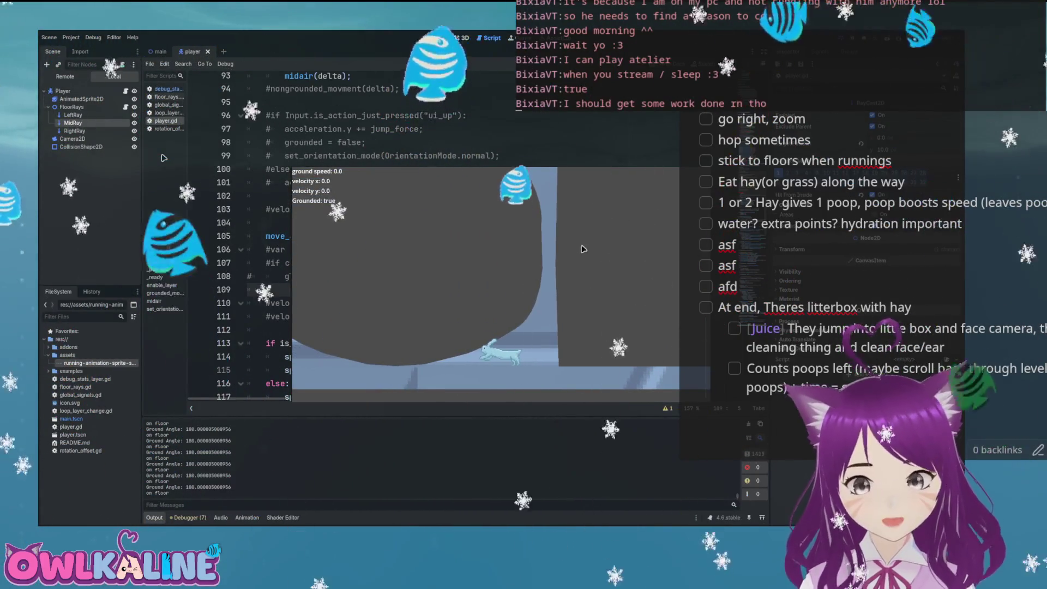
- Stop the game and select the grounded friction code on lines 223–224
{"action": "key", "text": "F8"}
{"action": "scroll", "coordinate": [524, 244], "scroll_direction": "down", "scroll_amount": 2}
{"action": "scroll", "coordinate": [524, 245], "scroll_direction": "down", "scroll_amount": 20}
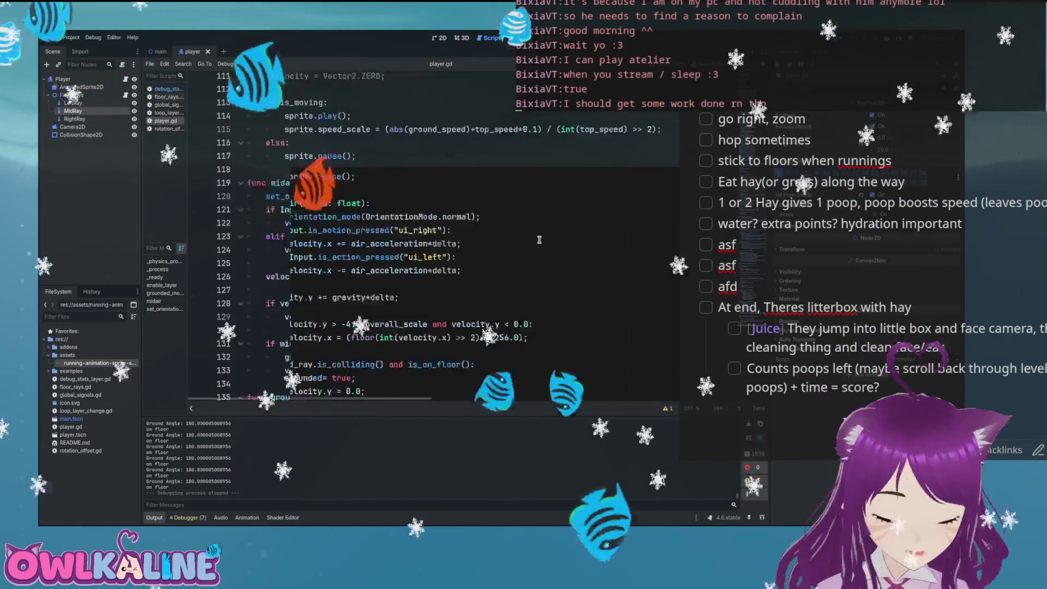
{"action": "scroll", "coordinate": [526, 246], "scroll_direction": "down", "scroll_amount": 5}
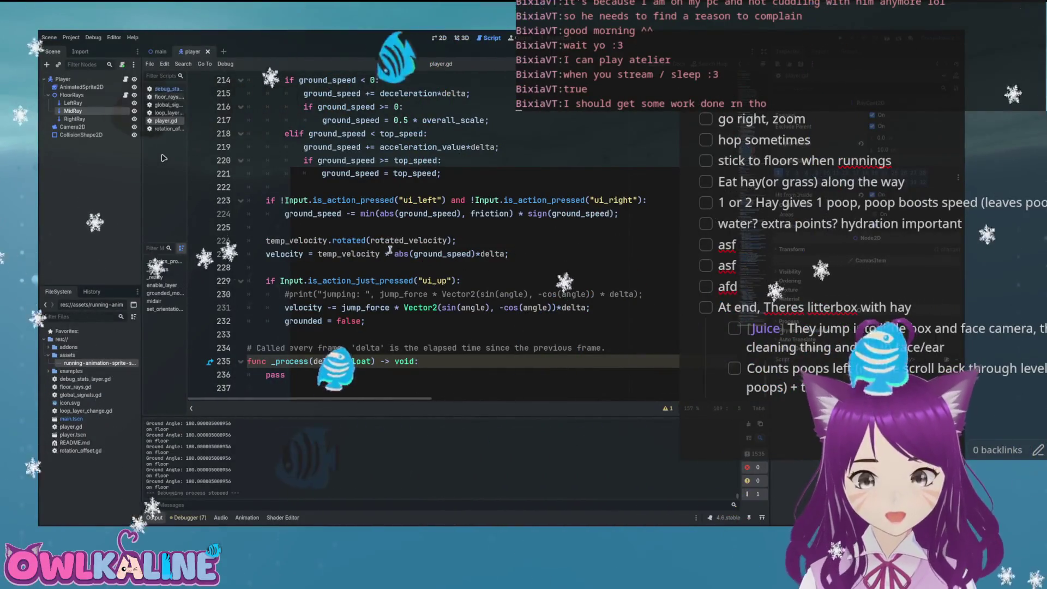
{"action": "scroll", "coordinate": [390, 248], "scroll_direction": "up", "scroll_amount": 1}
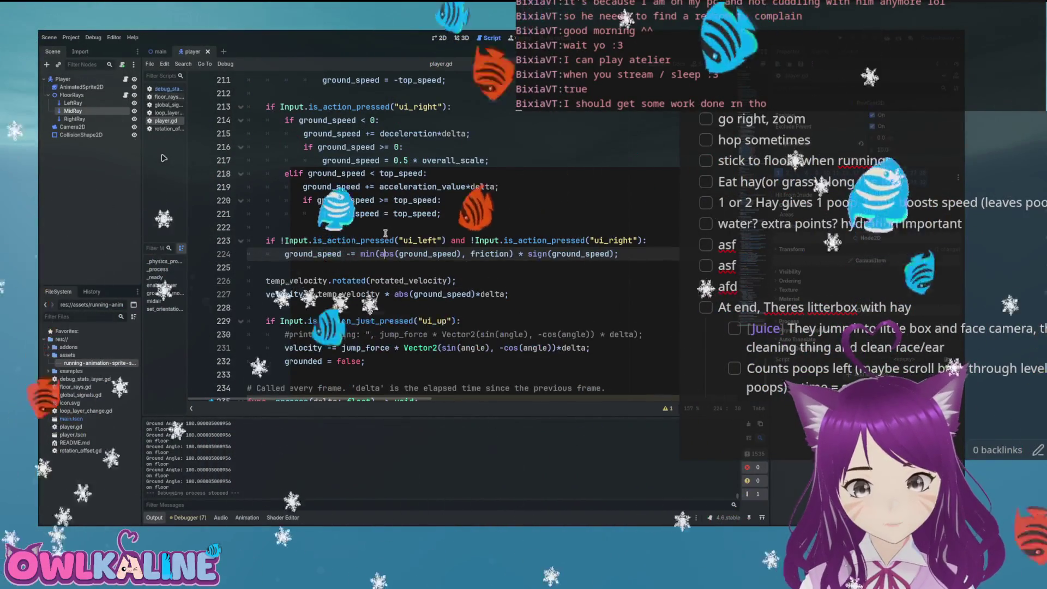
{"action": "left_click_drag", "start_coordinate": [390, 240], "coordinate": [385, 251]}
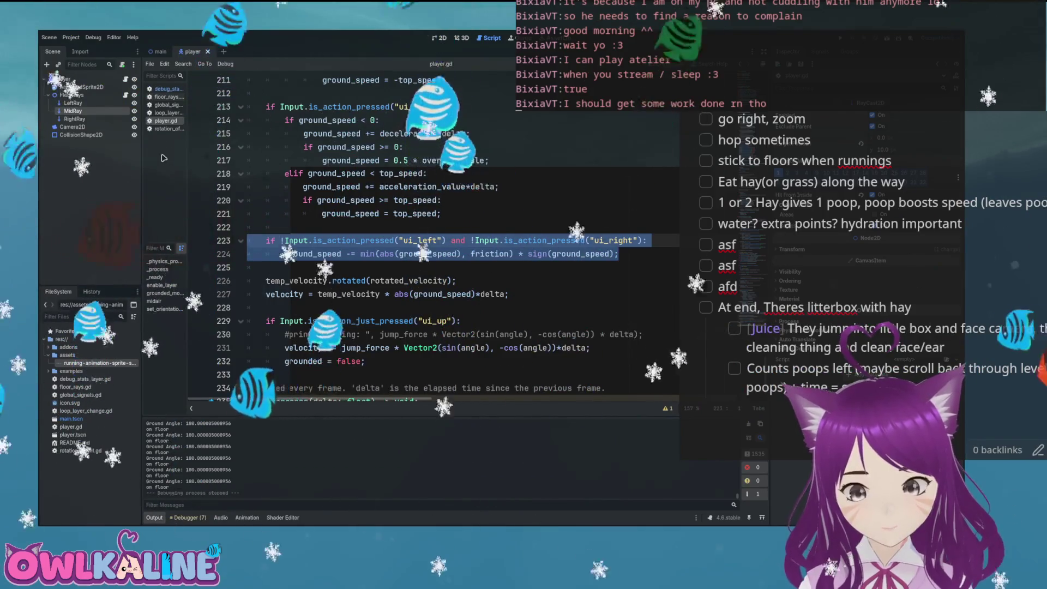
- Review the surrounding grounded movement code, then reselect lines 223–224 and read the friction tooltip
{"action": "key", "text": "Up"}
{"action": "key", "text": "Up"}
{"action": "key", "text": "Up"}
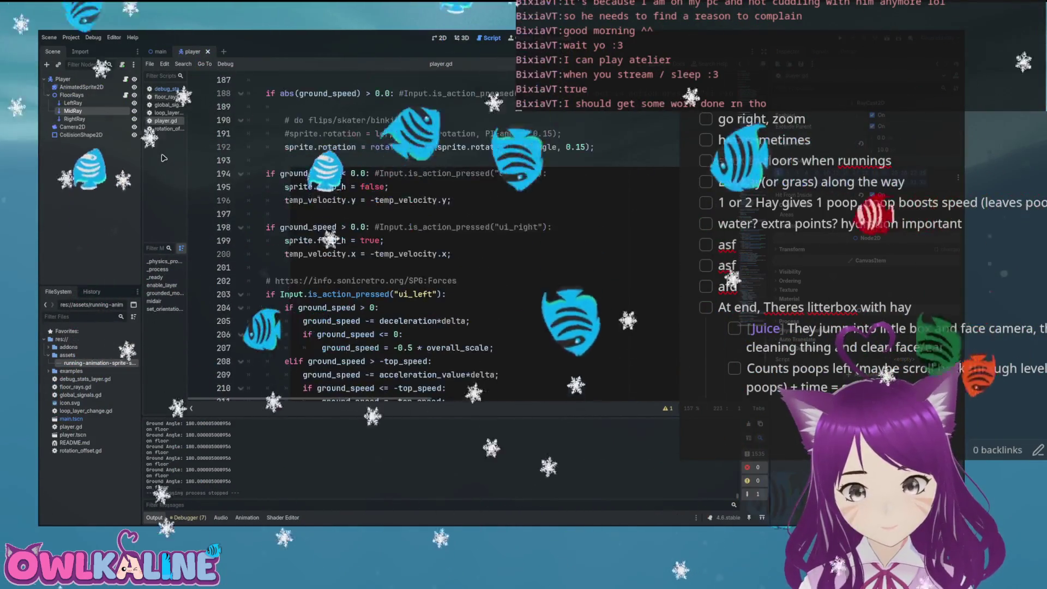
{"action": "key", "text": "Up"}
{"action": "key", "text": "Up"}
{"action": "key", "text": "Up"}
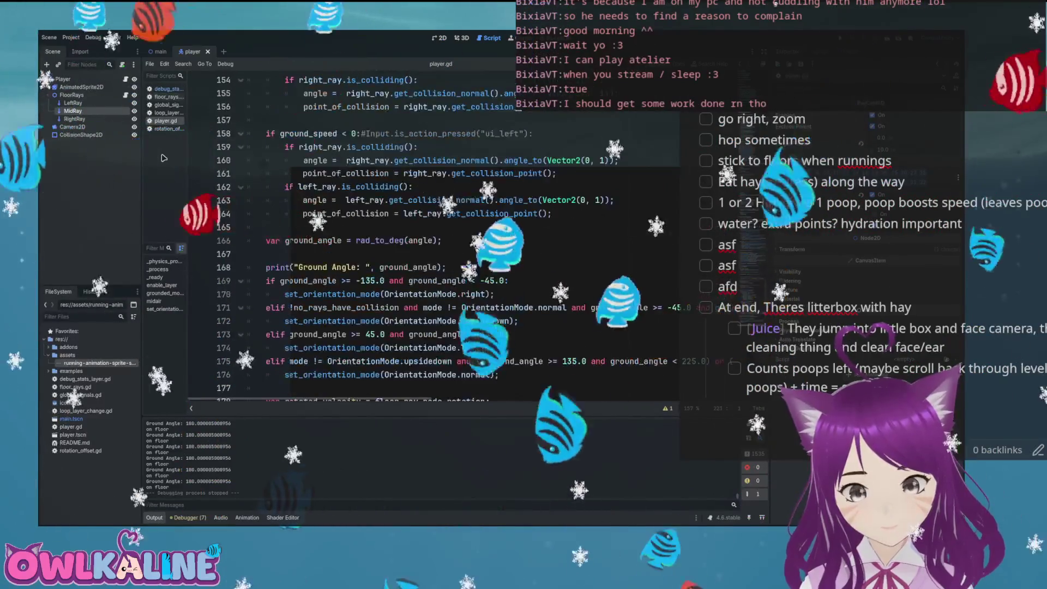
{"action": "key", "text": "Up"}
{"action": "key", "text": "Up"}
{"action": "key", "text": "Up"}
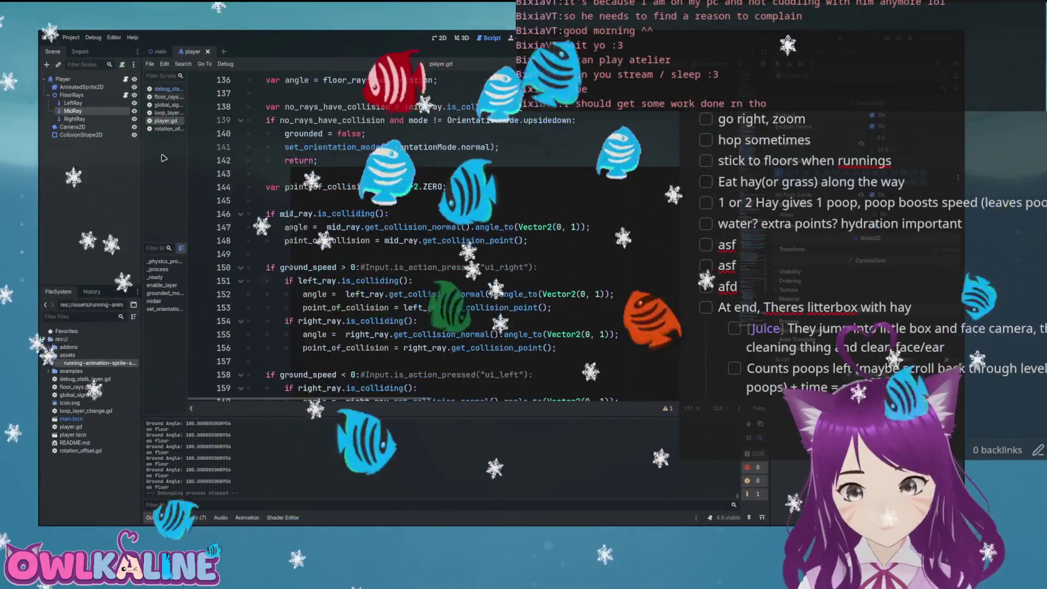
{"action": "key", "text": "Down"}
{"action": "key", "text": "Down"}
{"action": "key", "text": "Down"}
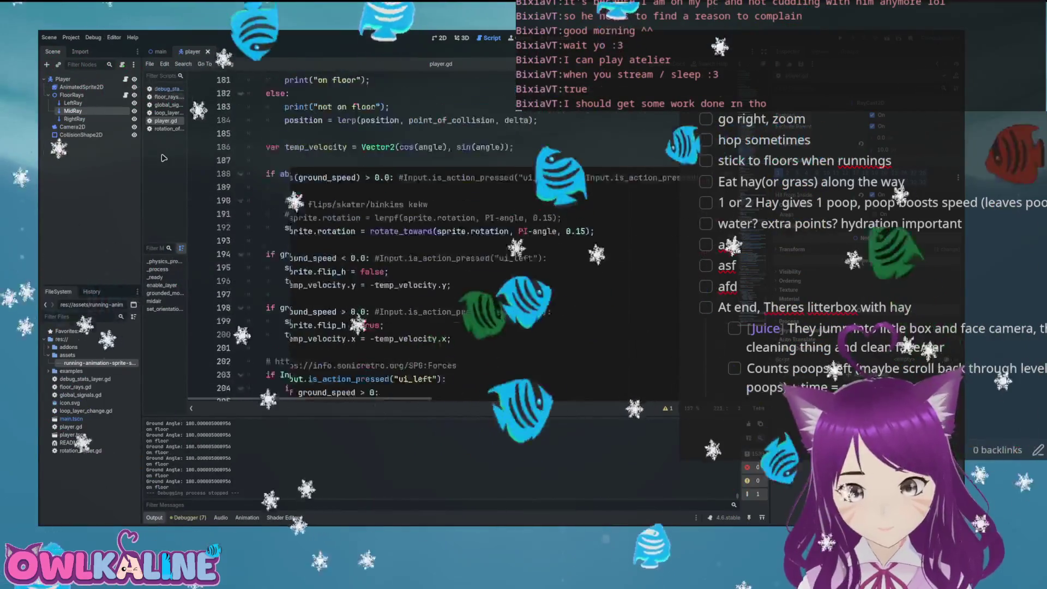
{"action": "key", "text": "Down"}
{"action": "key", "text": "Down"}
{"action": "key", "text": "Down"}
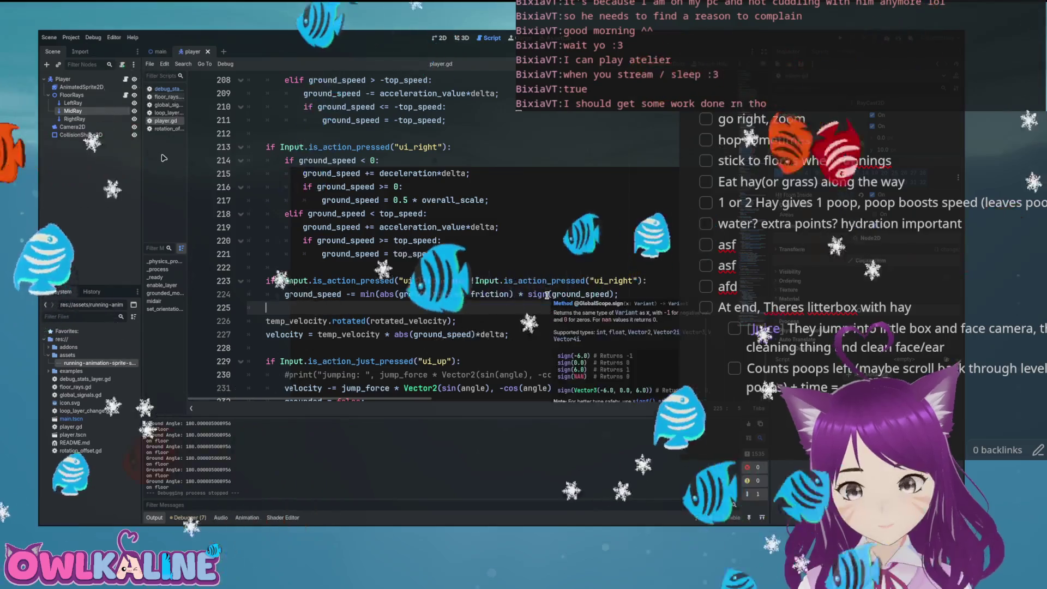
{"action": "key", "text": "Up"}
{"action": "mouse_move", "coordinate": [619, 294]}
{"action": "left_mouse_down"}
{"action": "mouse_move", "coordinate": [480, 294]}
{"action": "mouse_move", "coordinate": [377, 267]}
{"action": "left_mouse_up"}
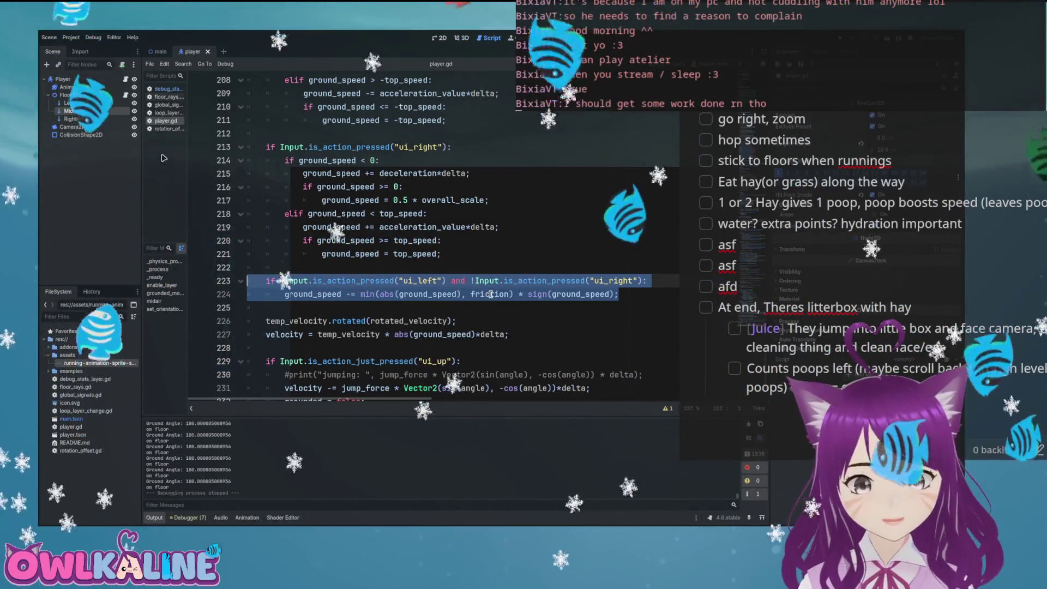
{"action": "mouse_move", "coordinate": [491, 294]}
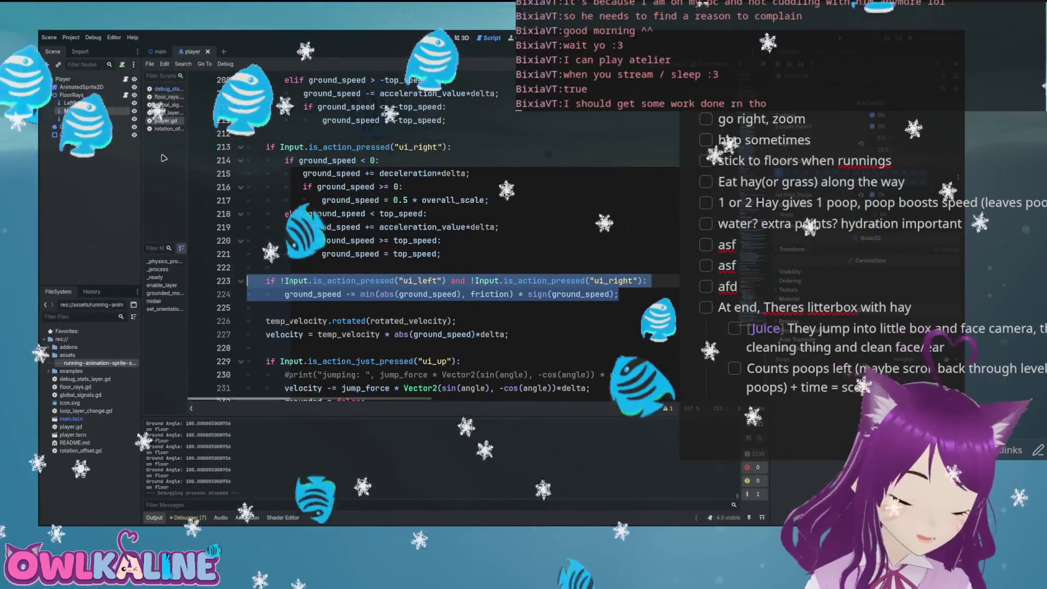
- Inspect the jump check and velocity calculation lines, finishing at line 227
{"action": "left_click", "coordinate": [280, 361]}
{"action": "left_click", "coordinate": [415, 347]}
{"action": "left_click", "coordinate": [414, 334]}
{"action": "scroll", "coordinate": [344, 240], "scroll_direction": "down", "scroll_amount": 2}
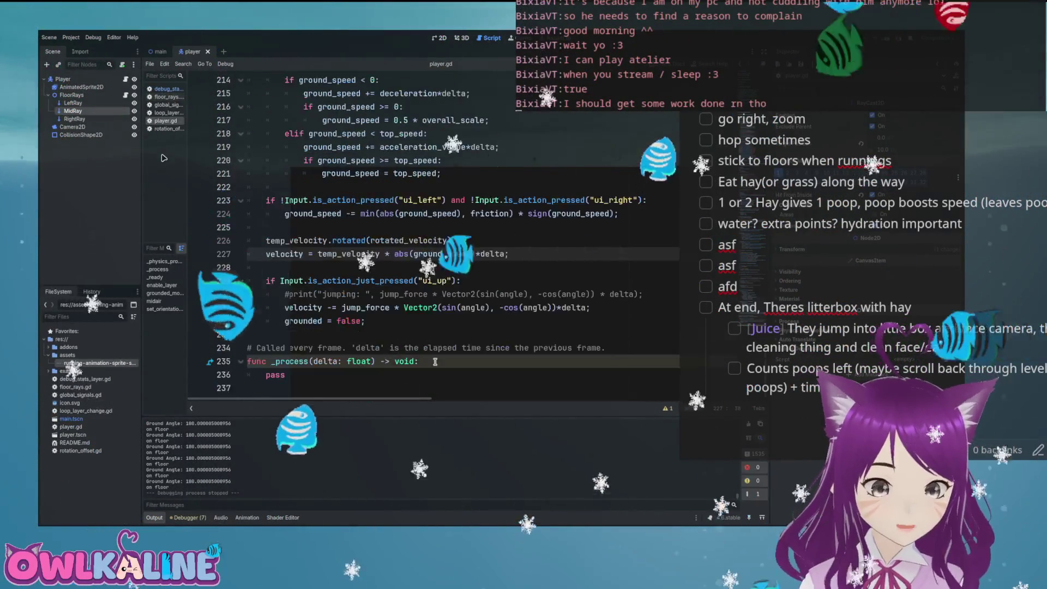
{"action": "left_click", "coordinate": [284, 254]}
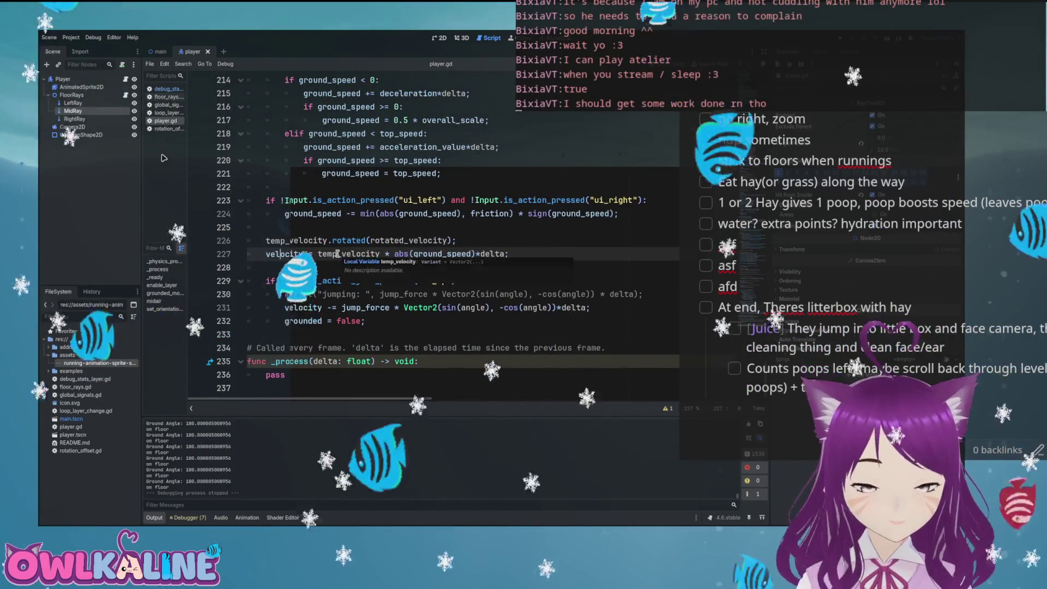
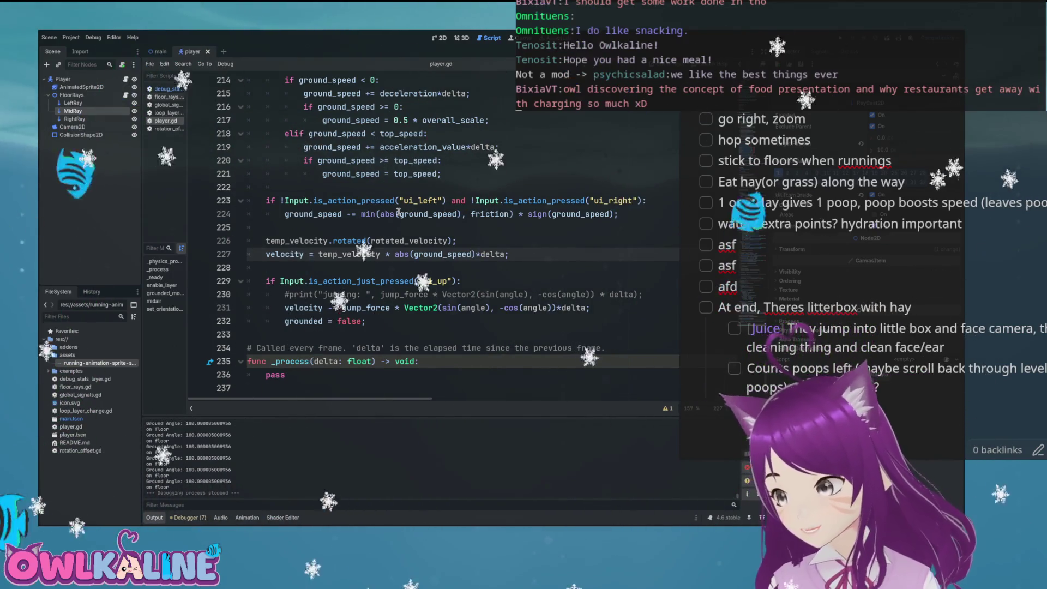
- Move up player.gd to the flip and ui_left speed code near line 190, then run the project
{"action": "key", "text": "Up"}
{"action": "key", "text": "Up"}
{"action": "key", "text": "Up"}
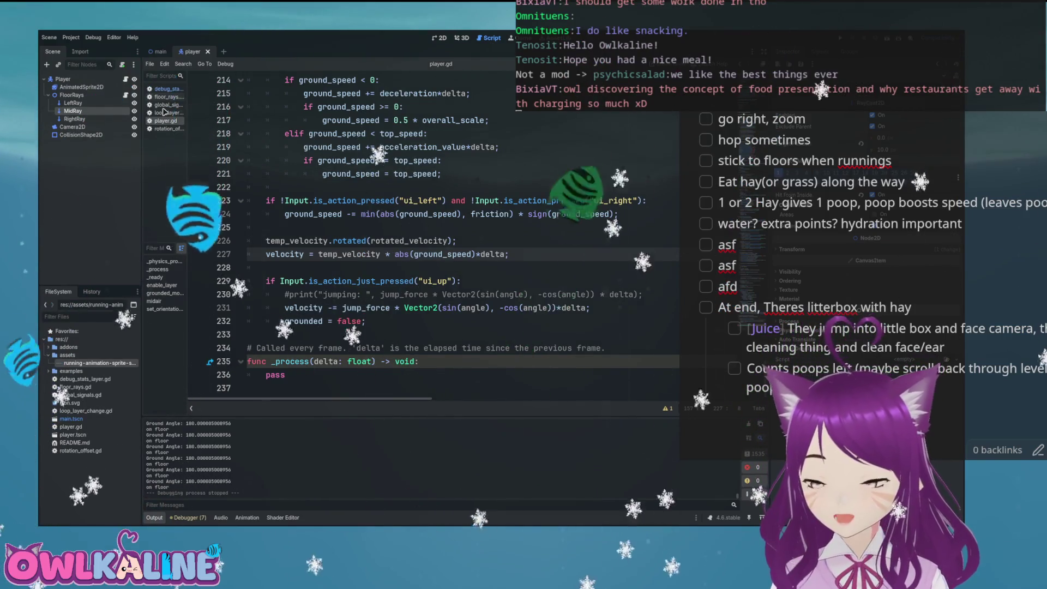
{"action": "key", "text": "Up"}
{"action": "key", "text": "Up"}
{"action": "key", "text": "Up"}
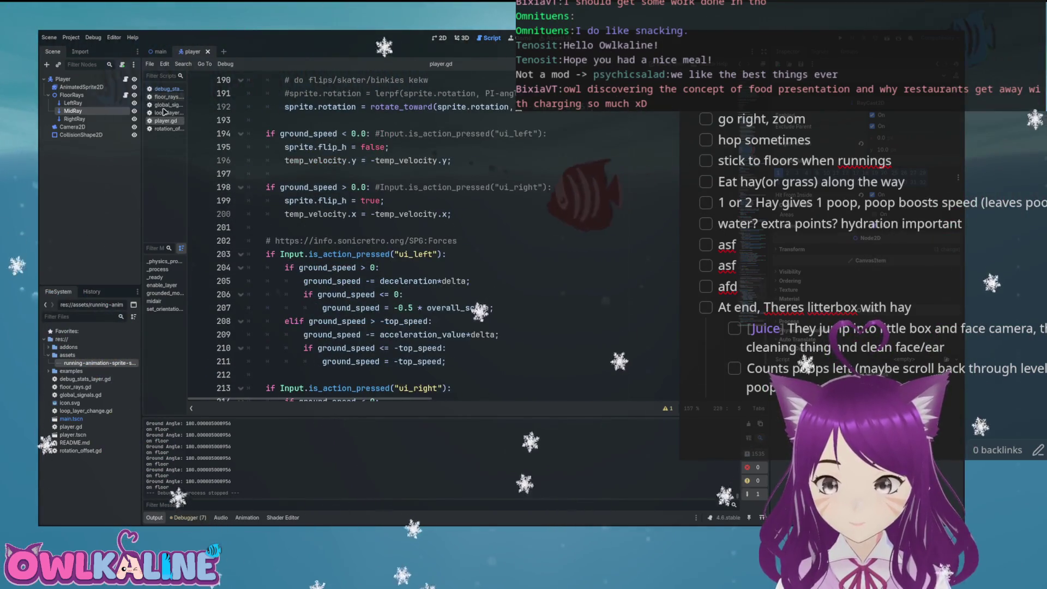
{"action": "key", "text": "F5"}
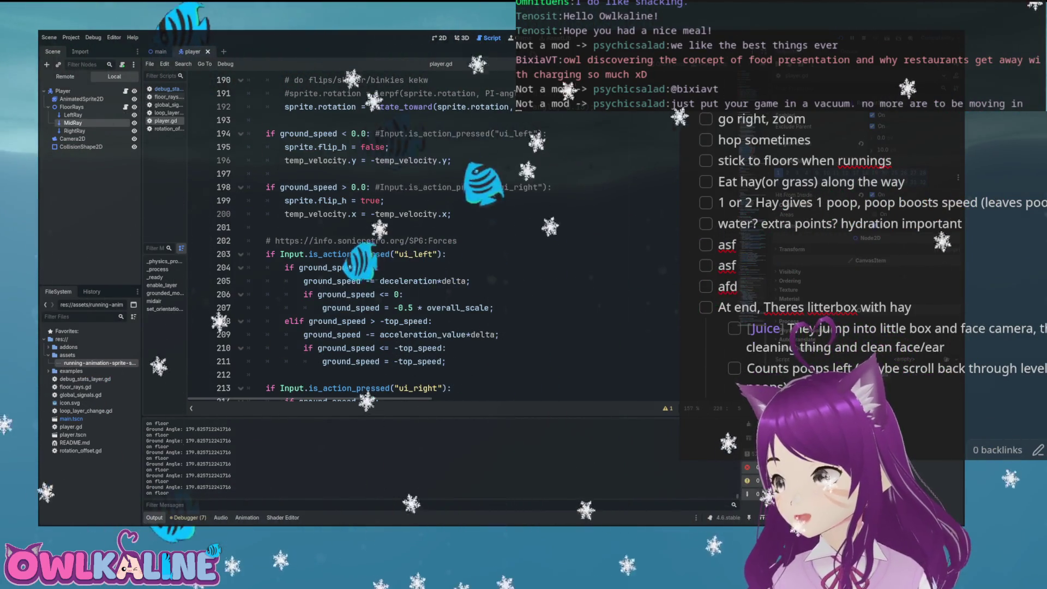
{"action": "key", "text": "F5"}
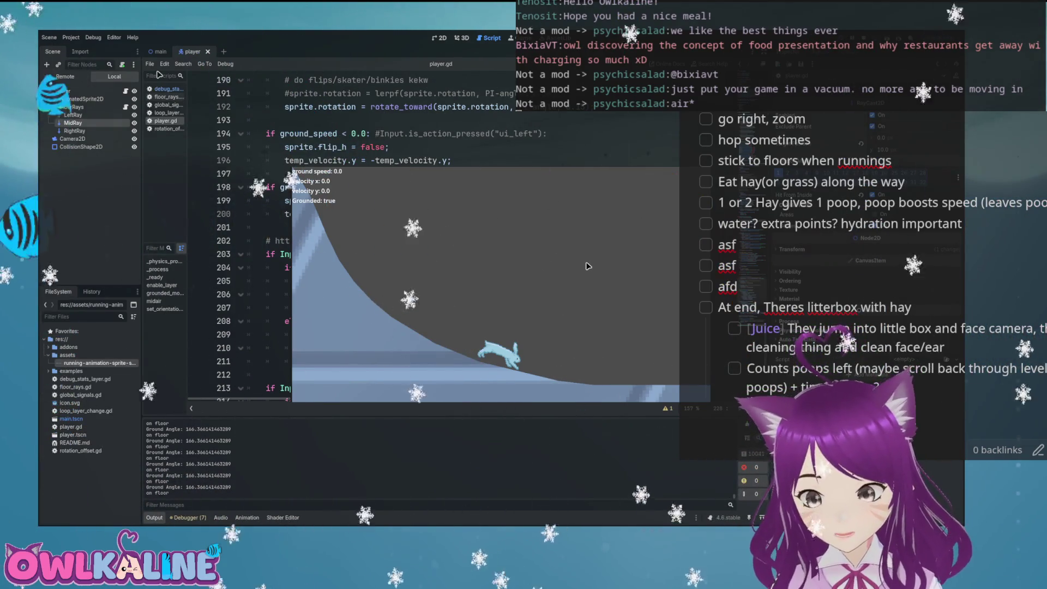
- Jump the bunny off the slope, then stop, relaunch and stop the game again
{"action": "key", "text": "space"}
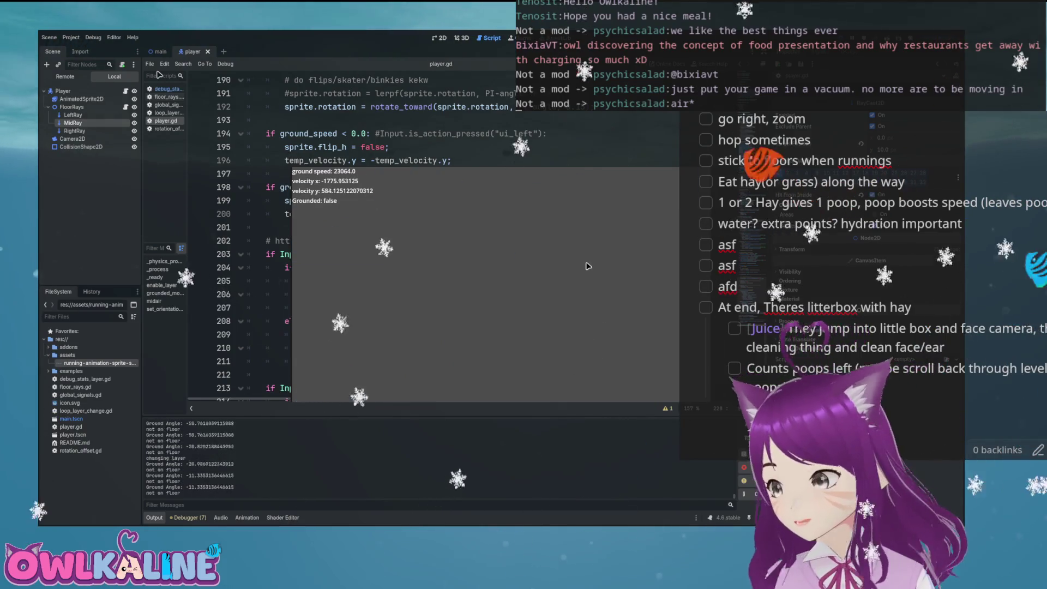
{"action": "key", "text": "F8"}
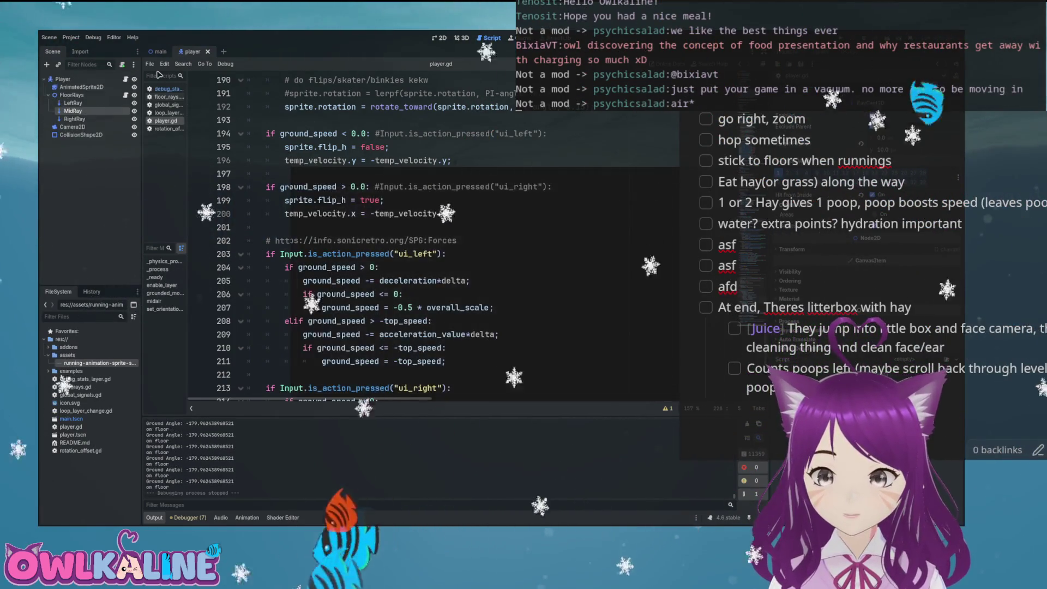
{"action": "key", "text": "F5"}
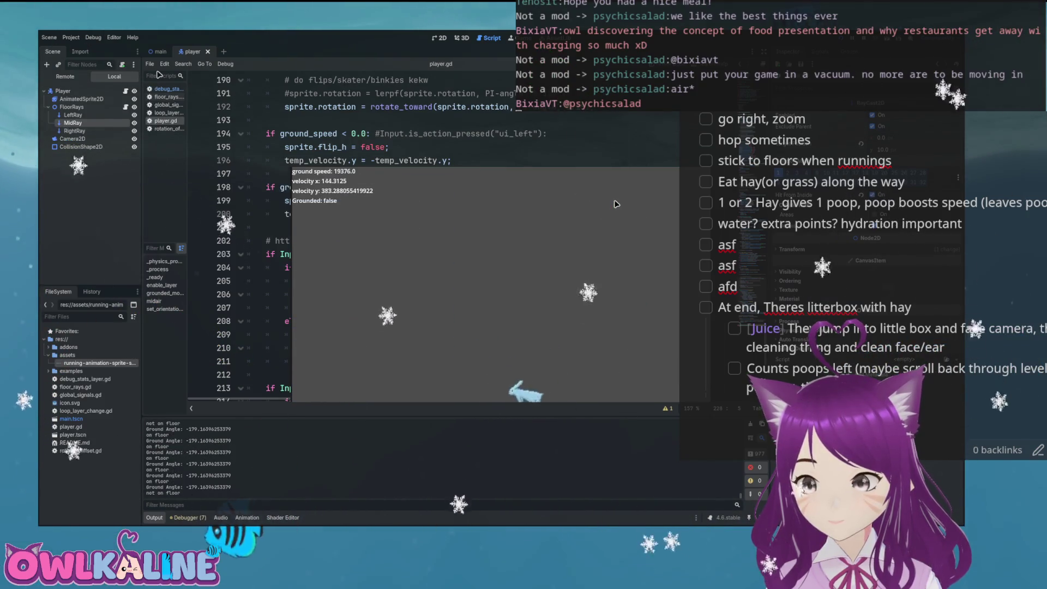
{"action": "key", "text": "F8"}
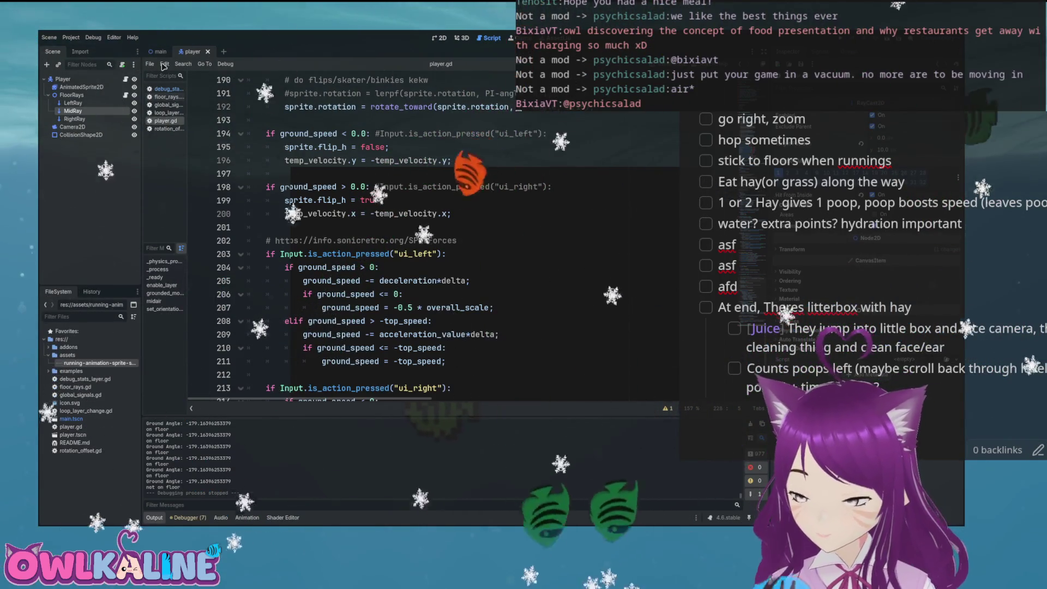
- Scroll player.gd up to the grounded_movement code around line 130
{"action": "scroll", "coordinate": [563, 268], "scroll_direction": "down", "scroll_amount": 8}
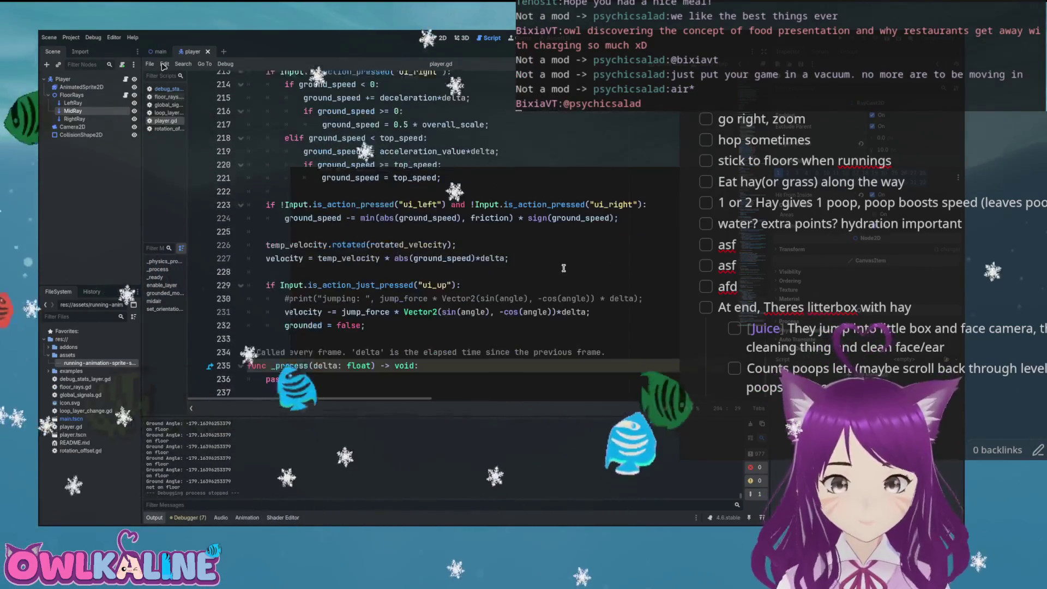
{"action": "scroll", "coordinate": [511, 274], "scroll_direction": "up", "scroll_amount": 19}
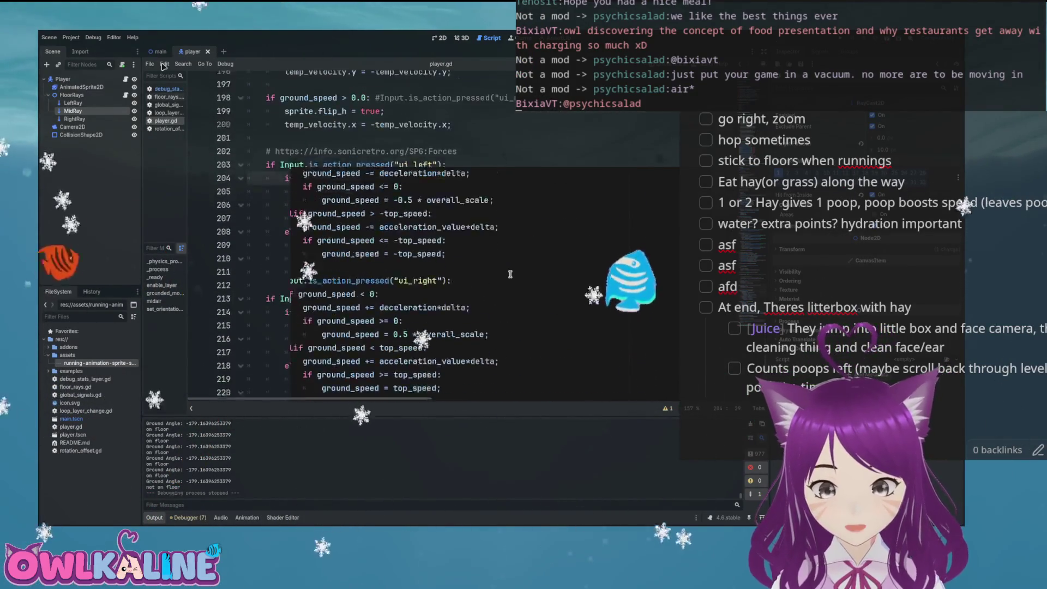
{"action": "scroll", "coordinate": [495, 270], "scroll_direction": "up", "scroll_amount": 9}
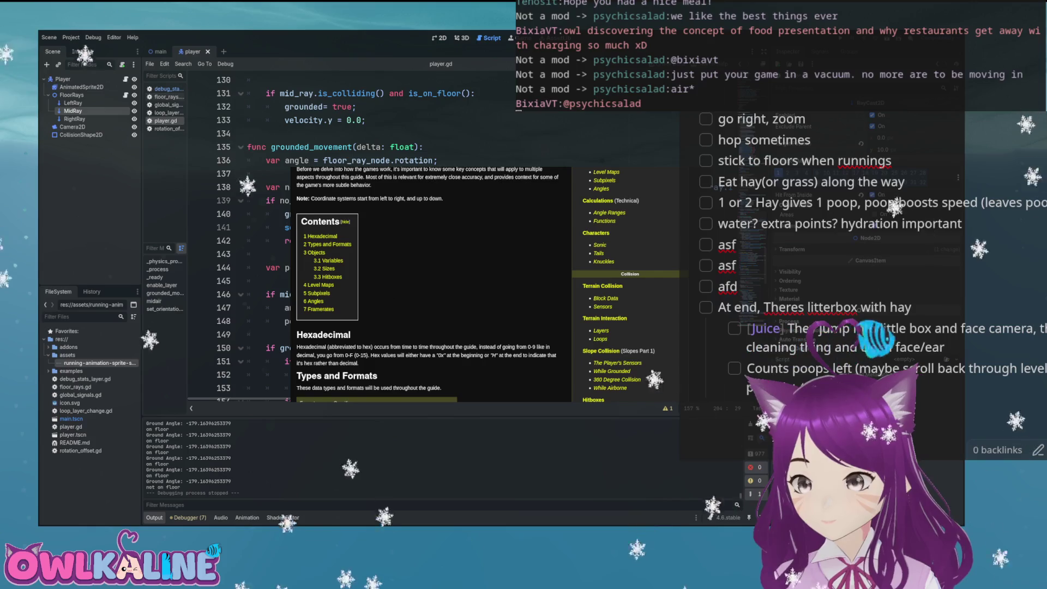
- Scroll the guide through Physics Values and the speed tables down to the Running pseudocode
{"action": "scroll", "coordinate": [562, 204], "scroll_direction": "down", "scroll_amount": 3}
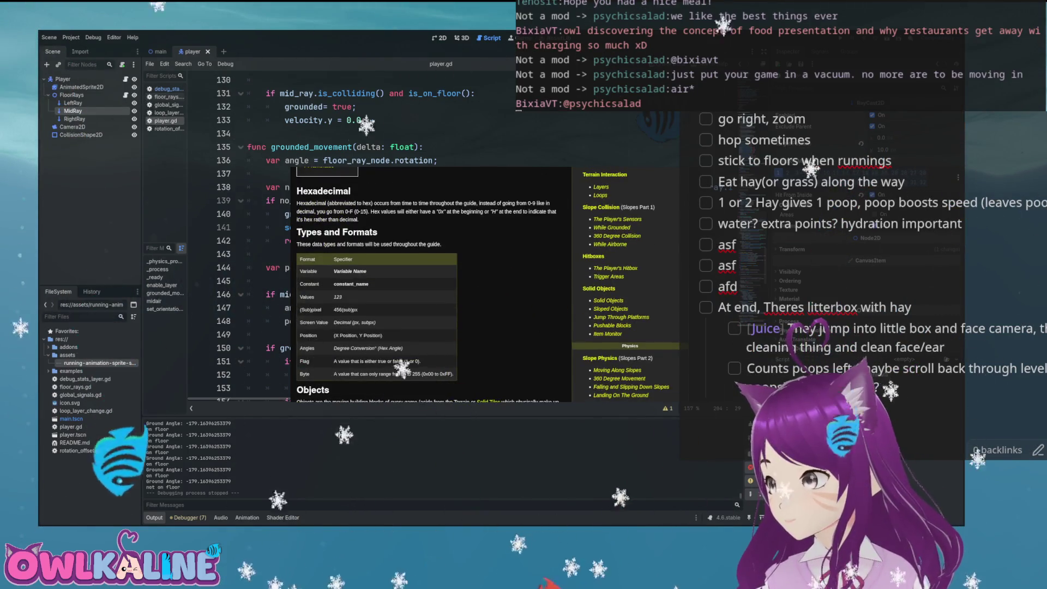
{"action": "scroll", "coordinate": [420, 264], "scroll_direction": "down", "scroll_amount": 5}
{"action": "scroll", "coordinate": [420, 264], "scroll_direction": "up", "scroll_amount": 5}
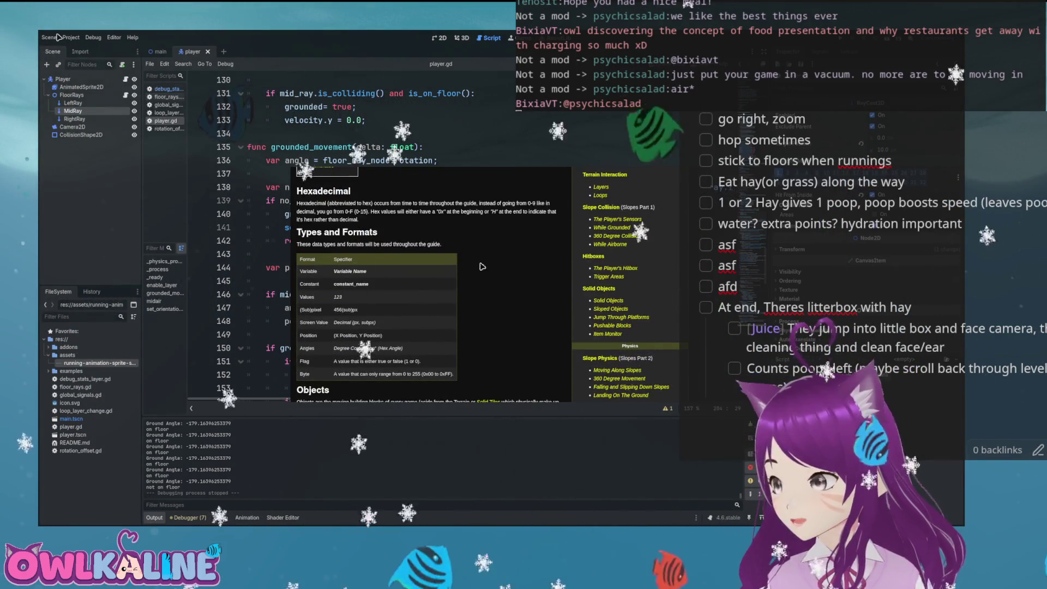
{"action": "scroll", "coordinate": [420, 264], "scroll_direction": "up", "scroll_amount": 3}
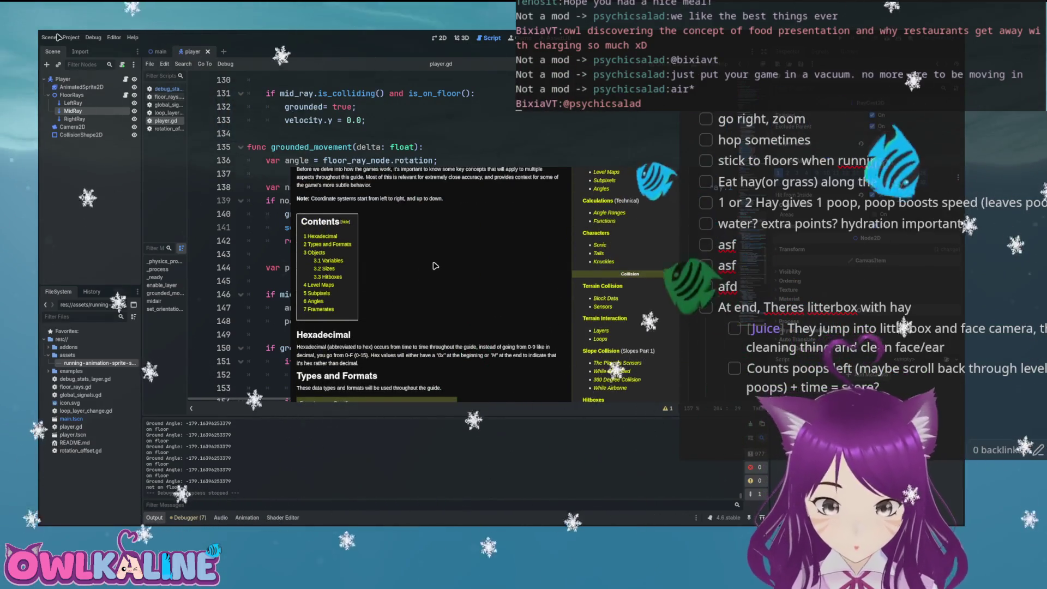
{"action": "scroll", "coordinate": [444, 257], "scroll_direction": "down", "scroll_amount": 4}
{"action": "scroll", "coordinate": [443, 257], "scroll_direction": "down", "scroll_amount": 5}
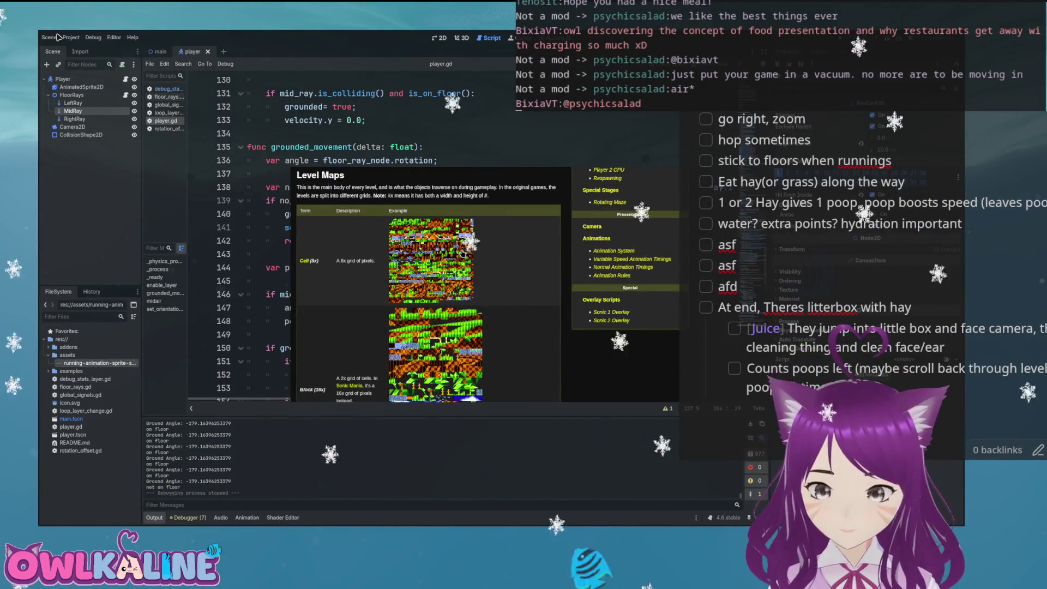
{"action": "scroll", "coordinate": [463, 252], "scroll_direction": "up", "scroll_amount": 5}
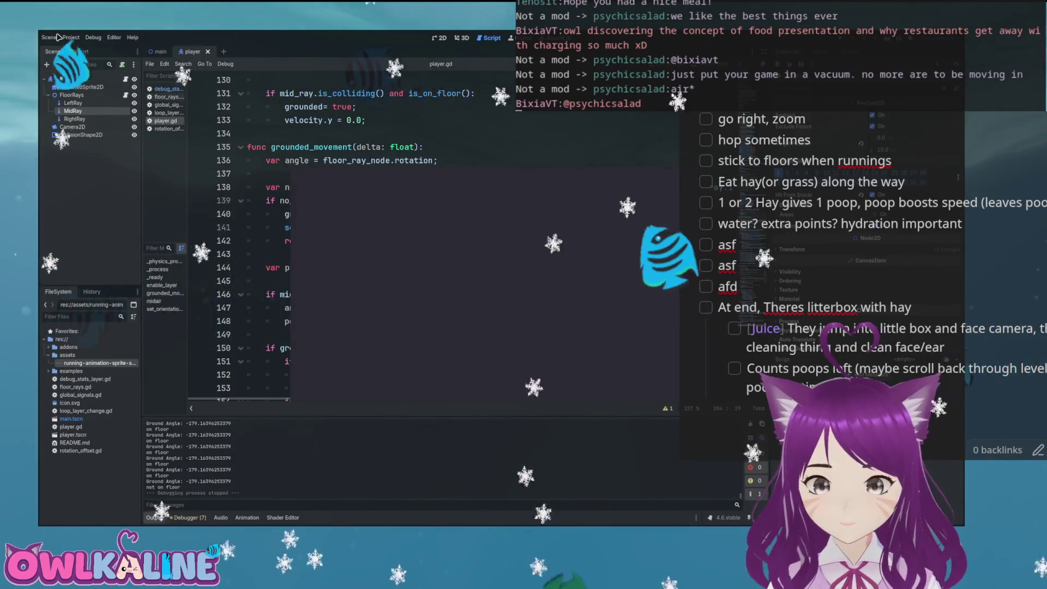
{"action": "scroll", "coordinate": [462, 200], "scroll_direction": "down", "scroll_amount": 5}
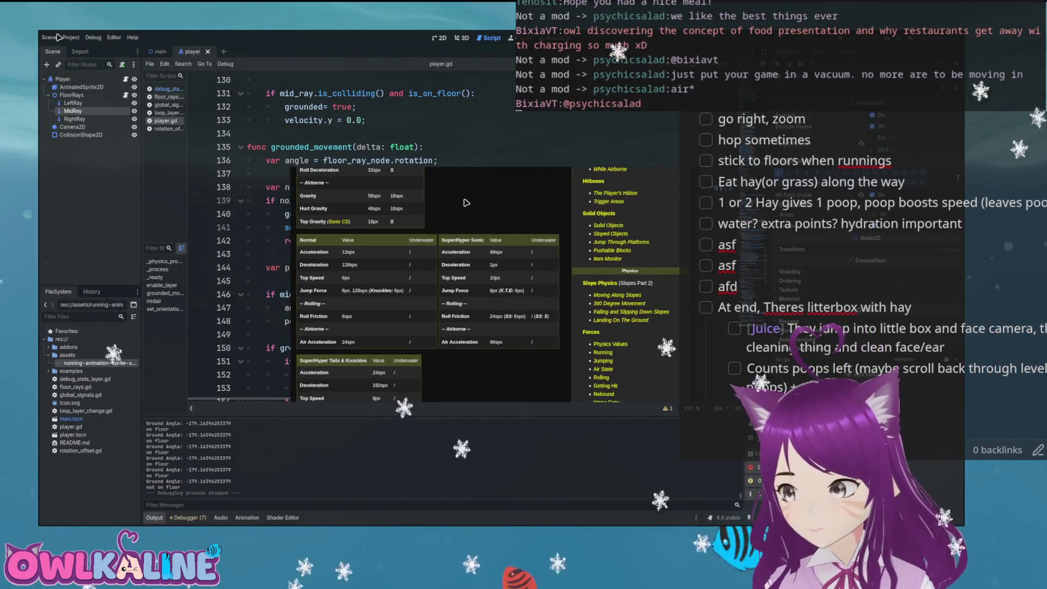
{"action": "scroll", "coordinate": [466, 203], "scroll_direction": "up", "scroll_amount": 5}
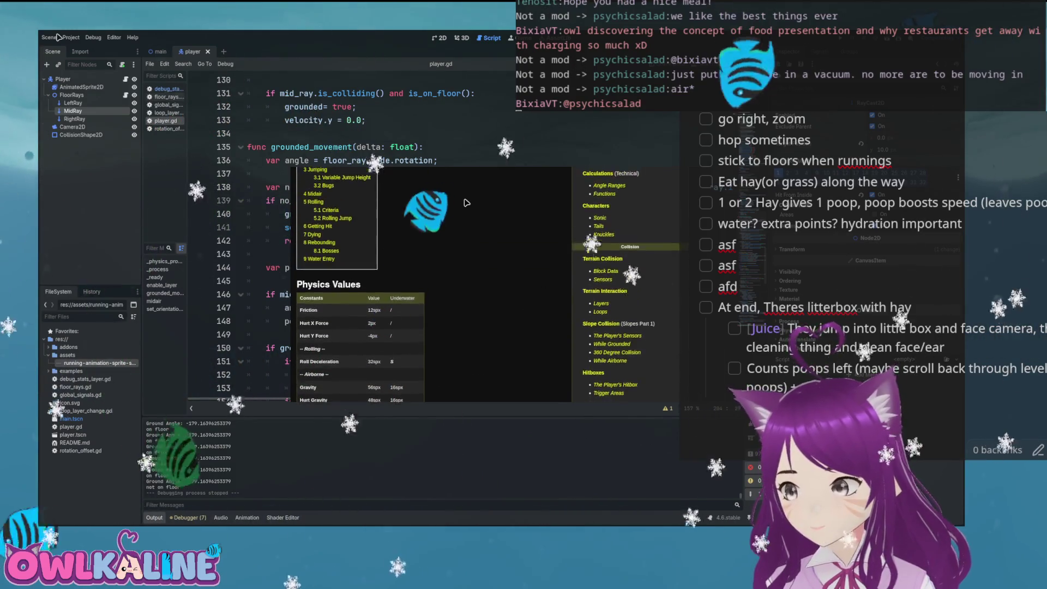
{"action": "scroll", "coordinate": [466, 203], "scroll_direction": "down", "scroll_amount": 1}
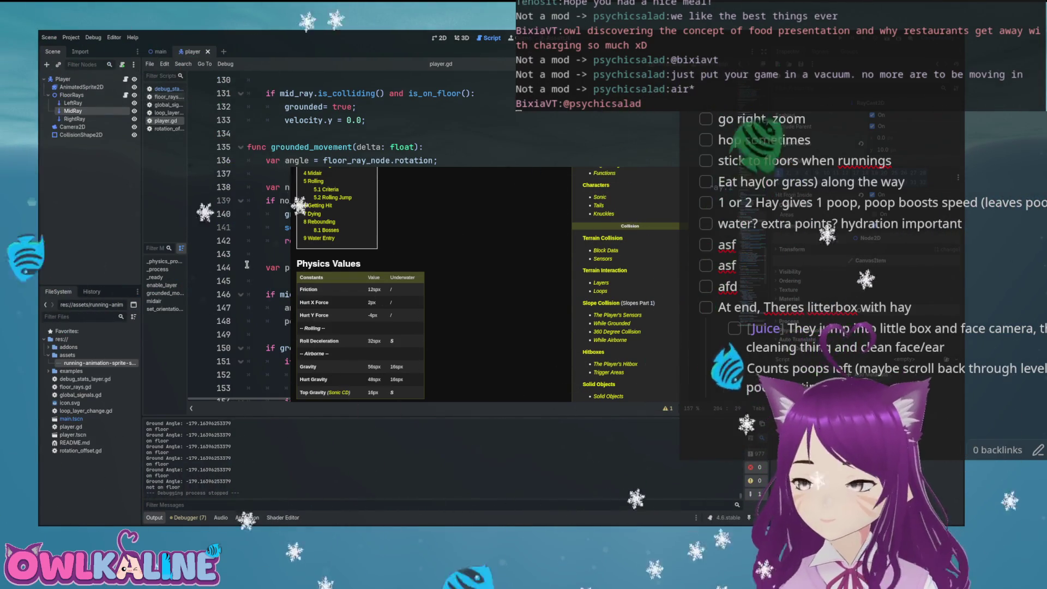
{"action": "scroll", "coordinate": [554, 252], "scroll_direction": "down", "scroll_amount": 3}
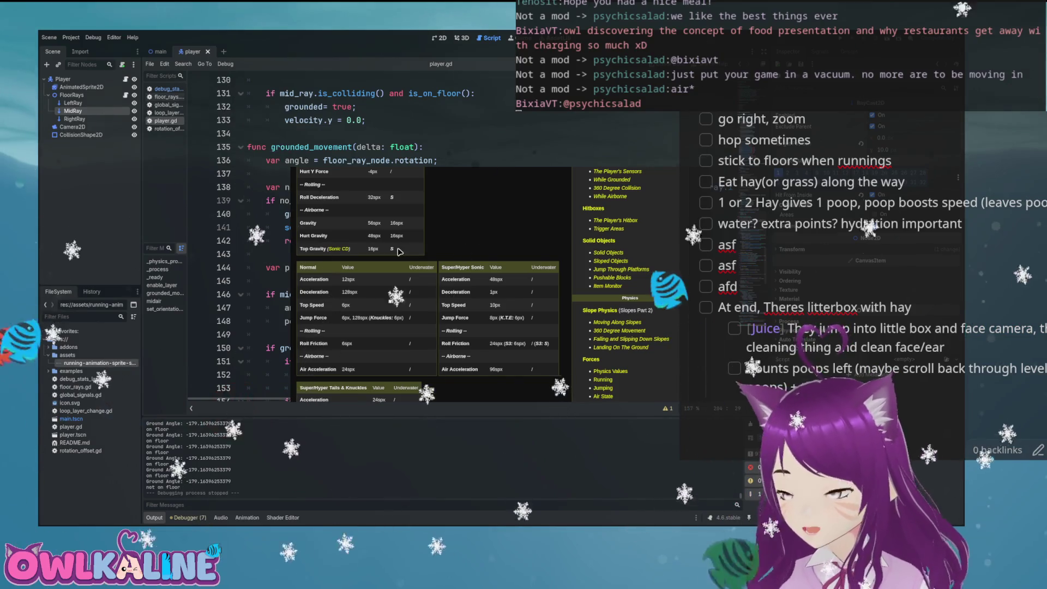
{"action": "scroll", "coordinate": [398, 251], "scroll_direction": "up", "scroll_amount": 3}
{"action": "scroll", "coordinate": [339, 169], "scroll_direction": "down", "scroll_amount": 3}
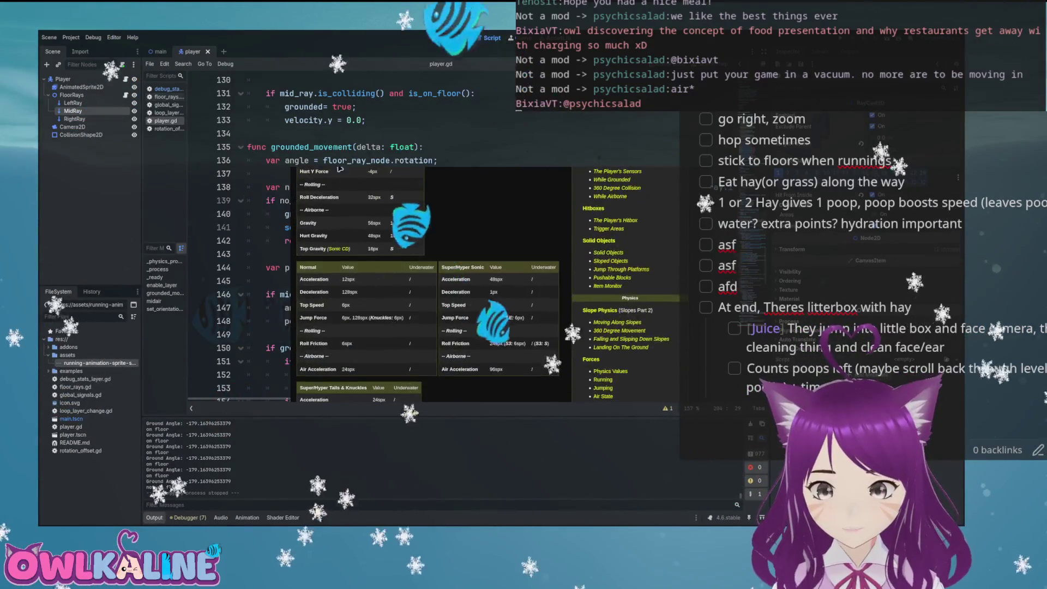
{"action": "scroll", "coordinate": [339, 170], "scroll_direction": "down", "scroll_amount": 1}
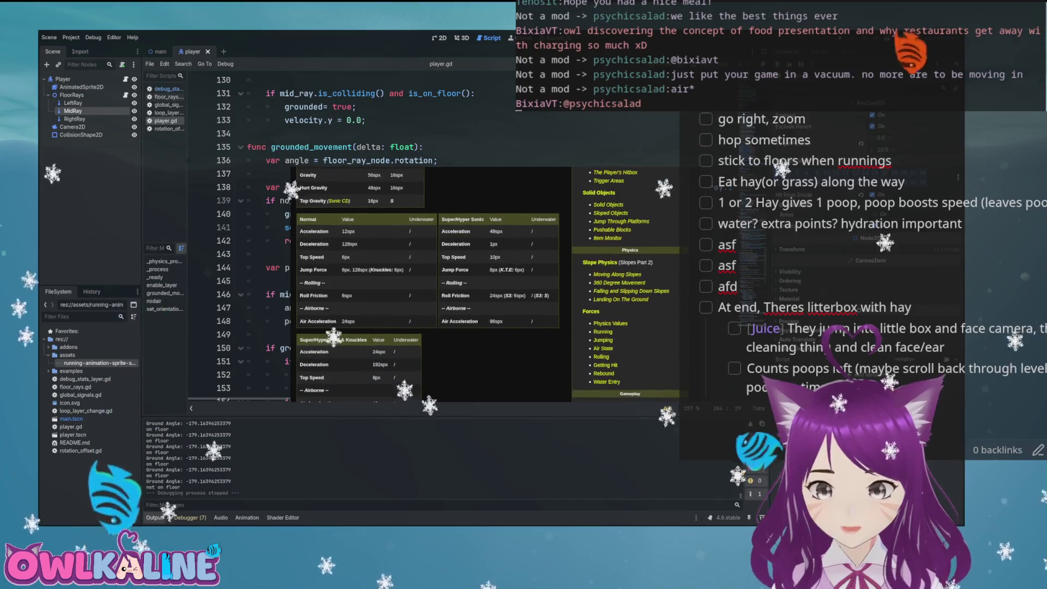
{"action": "scroll", "coordinate": [386, 190], "scroll_direction": "down", "scroll_amount": 1}
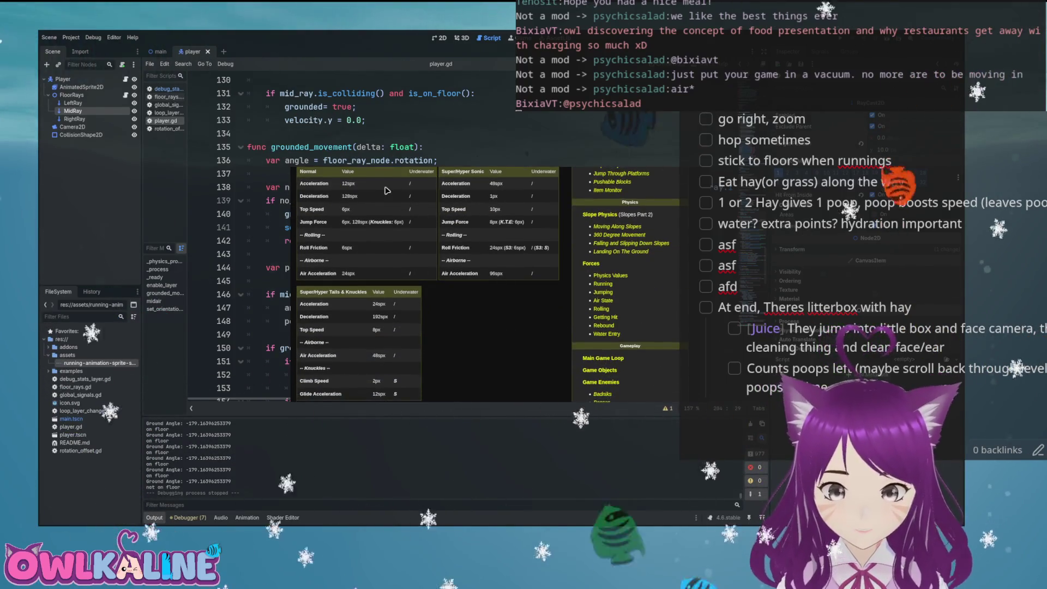
{"action": "scroll", "coordinate": [387, 209], "scroll_direction": "down", "scroll_amount": 10}
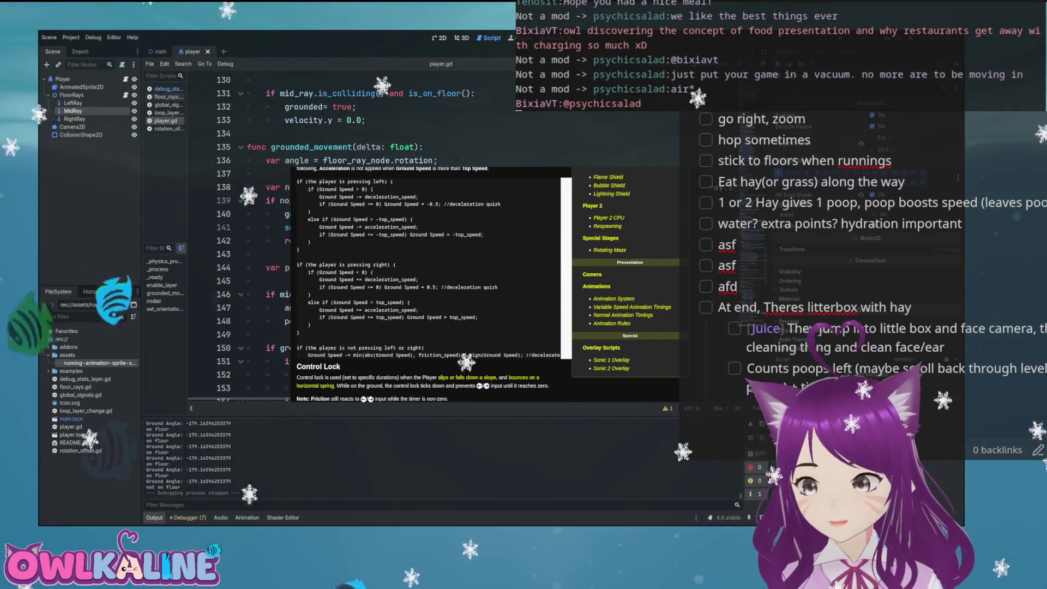
- Return to player.gd and scroll down to the ui_left/ui_right ground_speed code near line 199
{"action": "key", "text": "alt+Tab"}
{"action": "scroll", "coordinate": [448, 247], "scroll_direction": "down", "scroll_amount": 7}
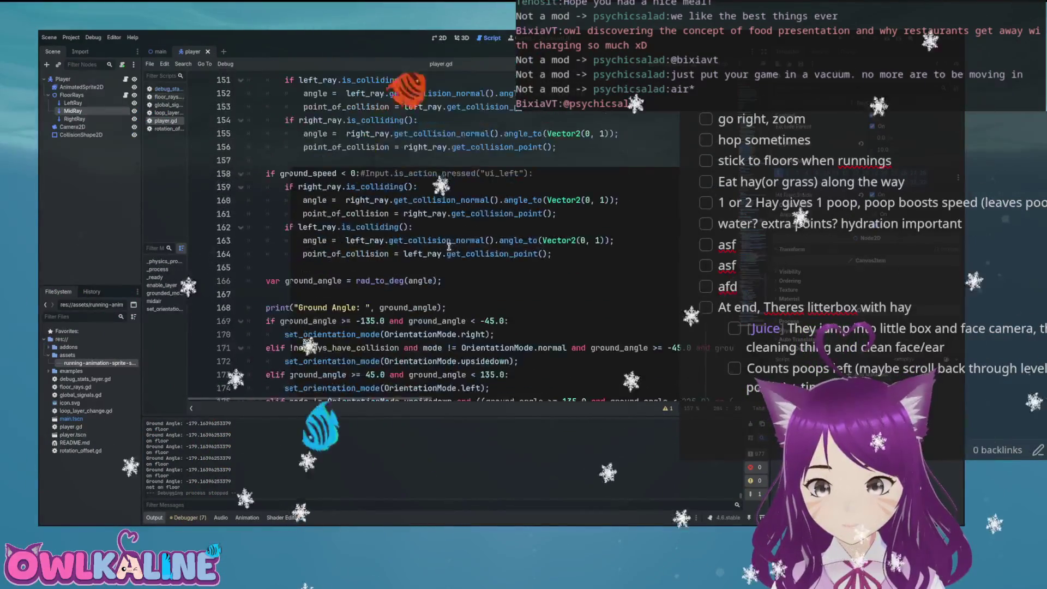
{"action": "scroll", "coordinate": [449, 247], "scroll_direction": "down", "scroll_amount": 13}
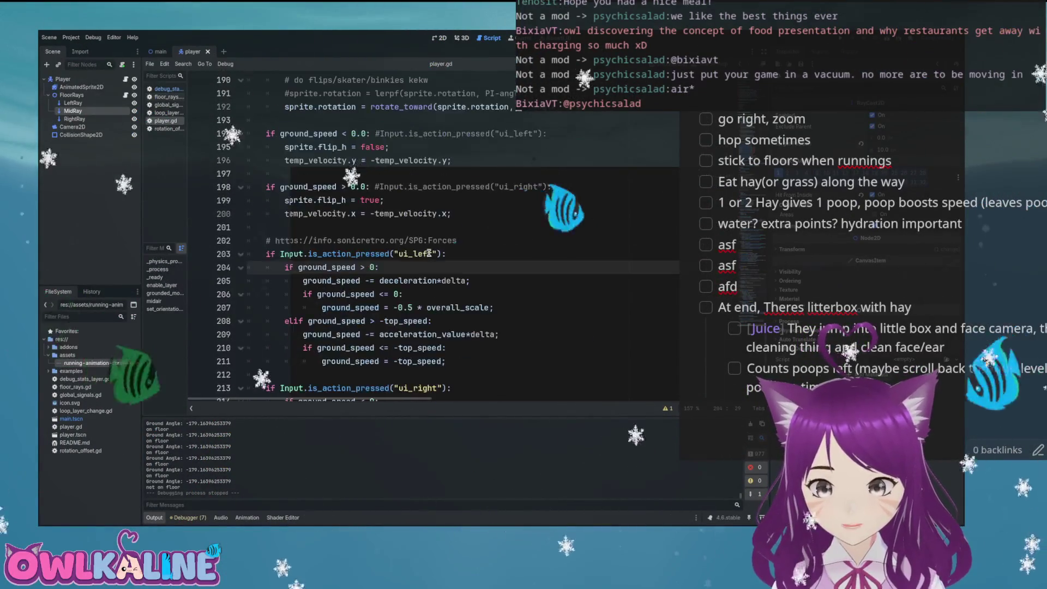
{"action": "scroll", "coordinate": [429, 253], "scroll_direction": "down", "scroll_amount": 3}
- Inspect the deceleration code in the ui_left block, then bring the Sonic physics guide forward
{"action": "left_click", "coordinate": [399, 134]}
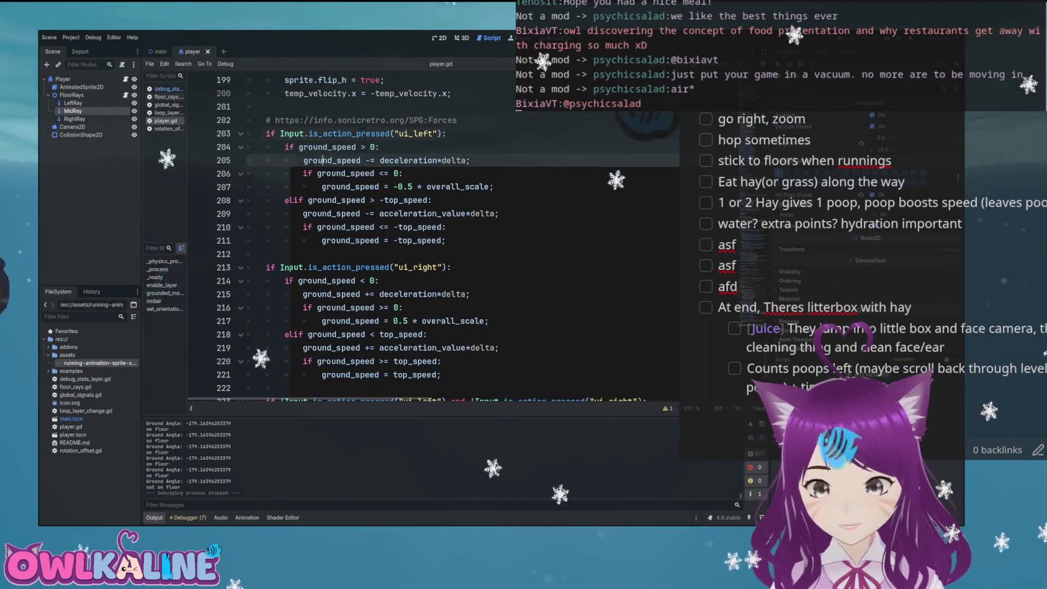
{"action": "double_click", "coordinate": [404, 160]}
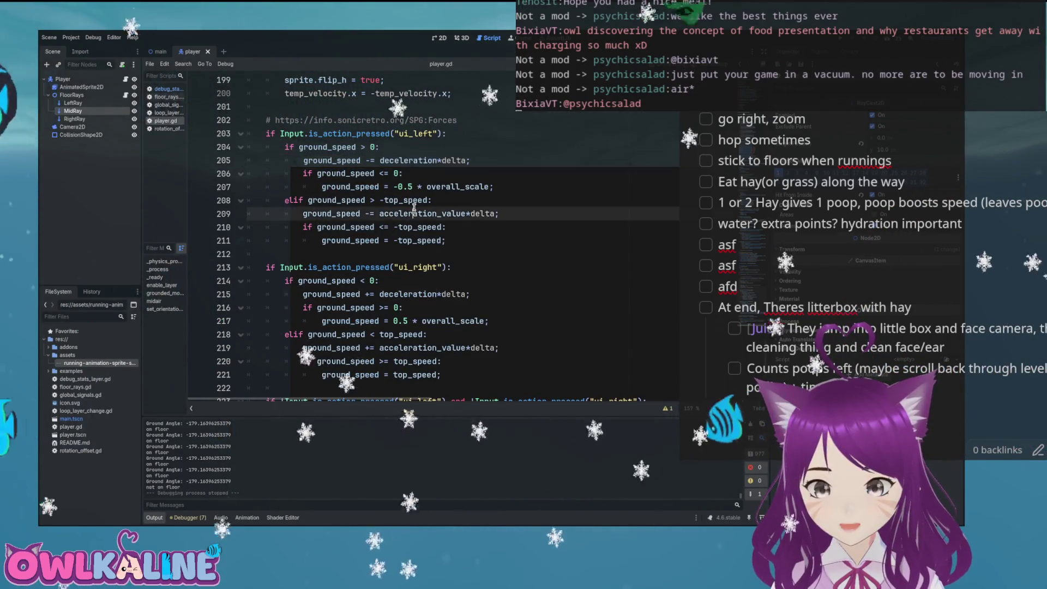
{"action": "left_click", "coordinate": [446, 241]}
{"action": "scroll", "coordinate": [446, 213], "scroll_direction": "down", "scroll_amount": 2}
{"action": "scroll", "coordinate": [446, 214], "scroll_direction": "up", "scroll_amount": 2}
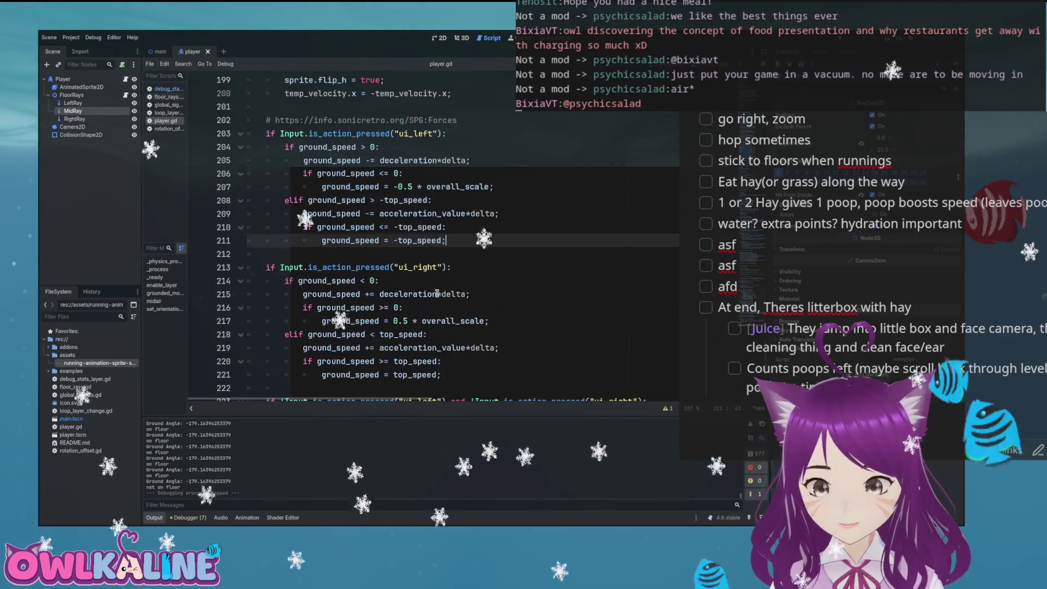
{"action": "key", "text": "alt+Tab"}
{"action": "left_click", "coordinate": [367, 247]}
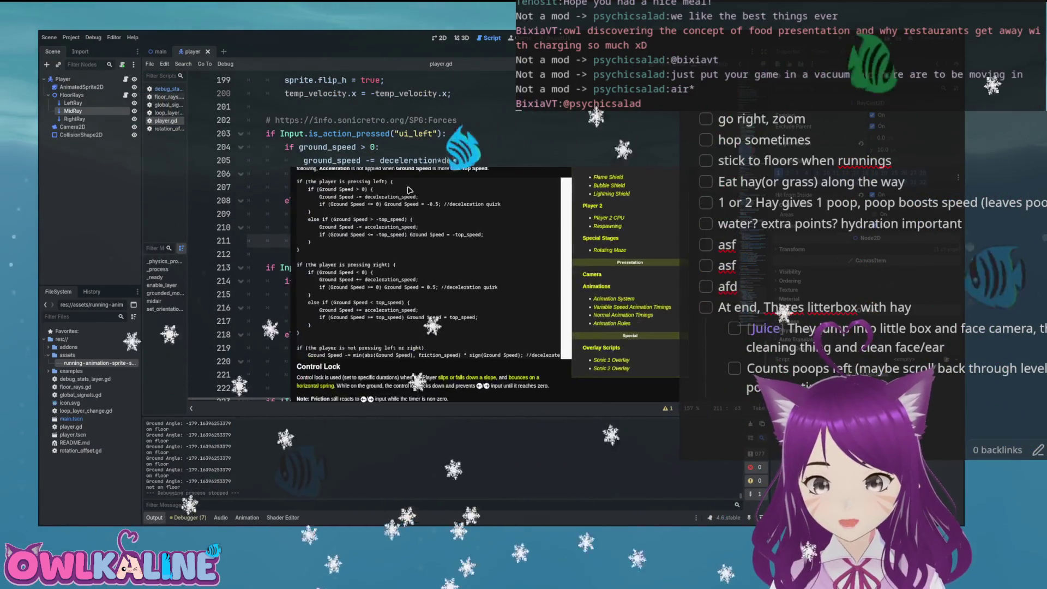
- Append '+ time + score?' to the to-do note and scroll the guide to the Jumping section
{"action": "scroll", "coordinate": [434, 212], "scroll_direction": "up", "scroll_amount": 3}
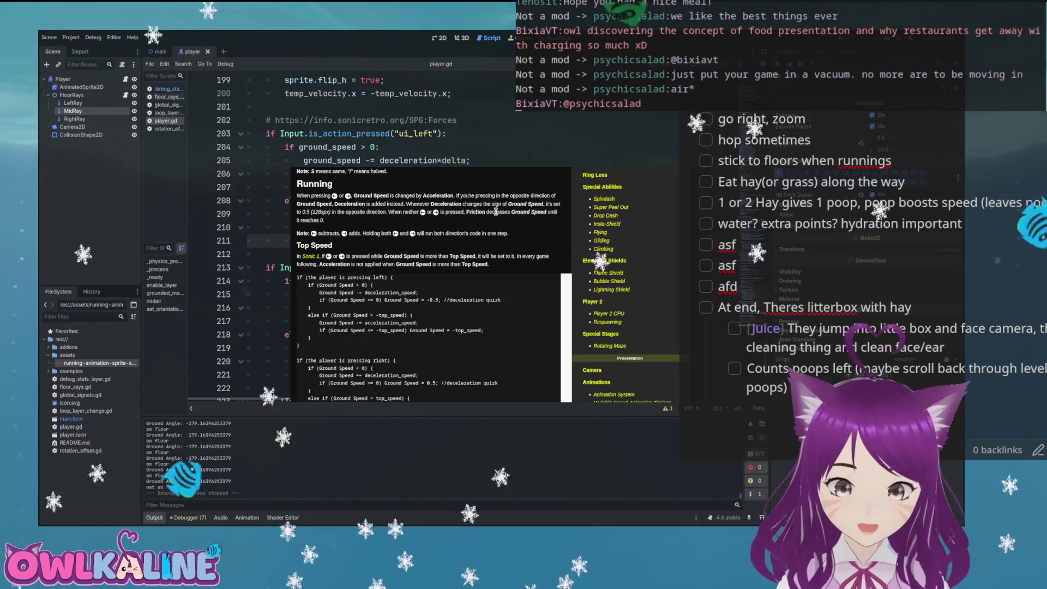
{"action": "type", "text": "+ time + score?"}
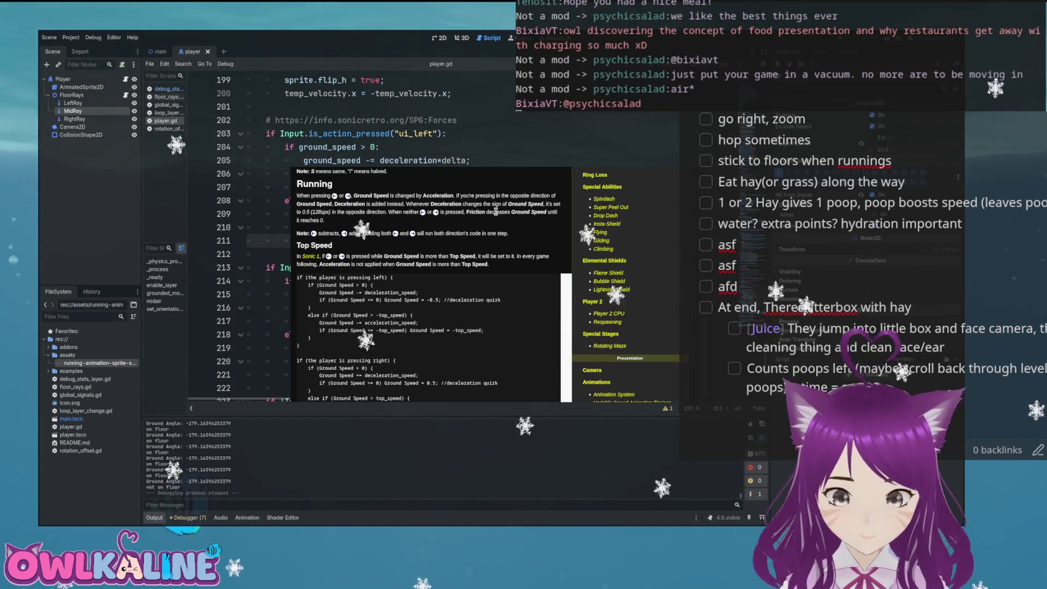
{"action": "scroll", "coordinate": [489, 220], "scroll_direction": "down", "scroll_amount": 3}
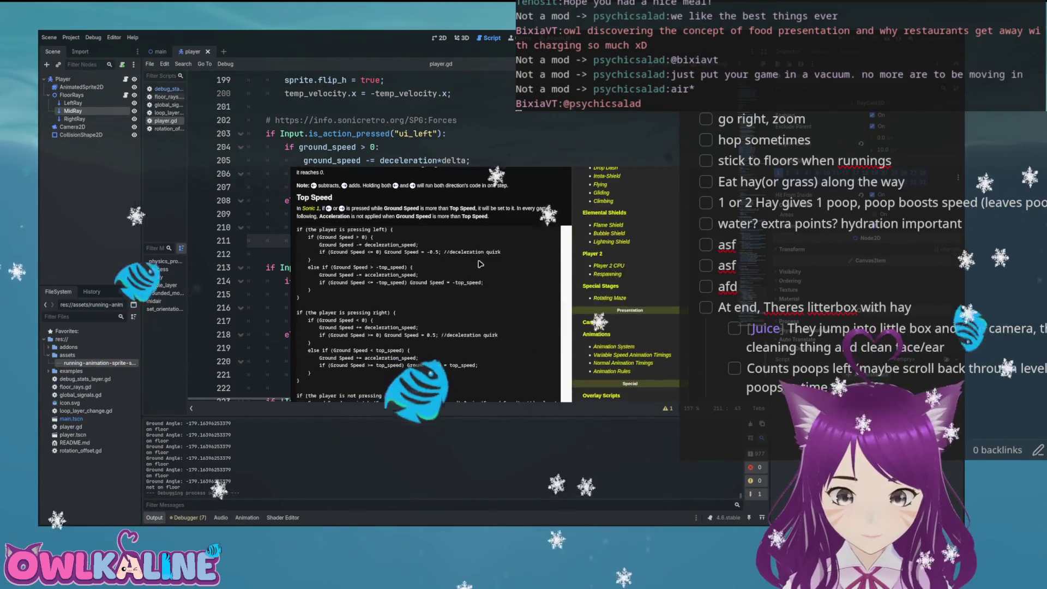
{"action": "scroll", "coordinate": [423, 338], "scroll_direction": "down", "scroll_amount": 1}
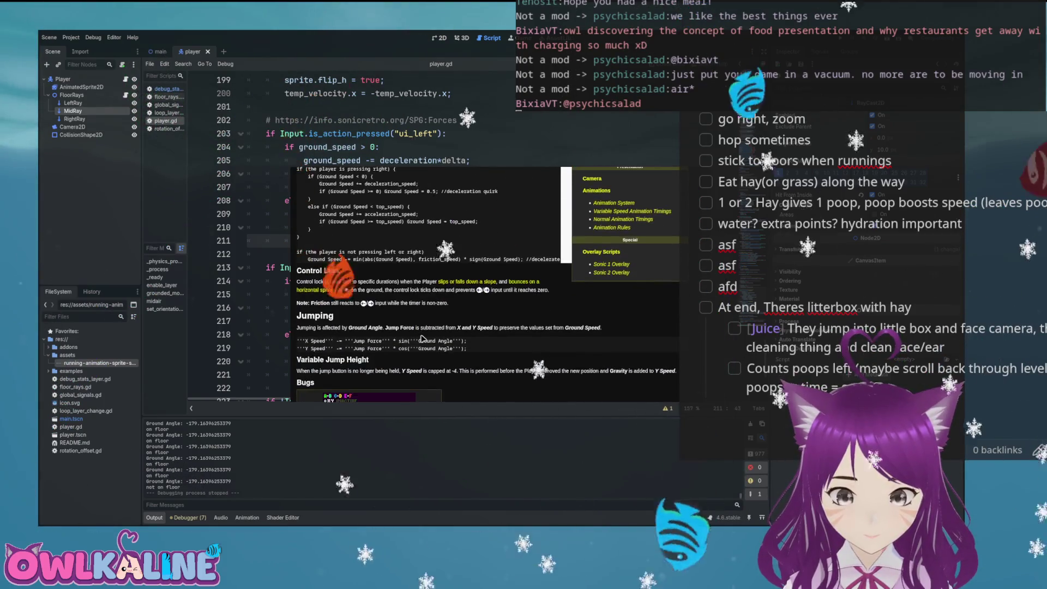
{"action": "scroll", "coordinate": [491, 333], "scroll_direction": "down", "scroll_amount": 1}
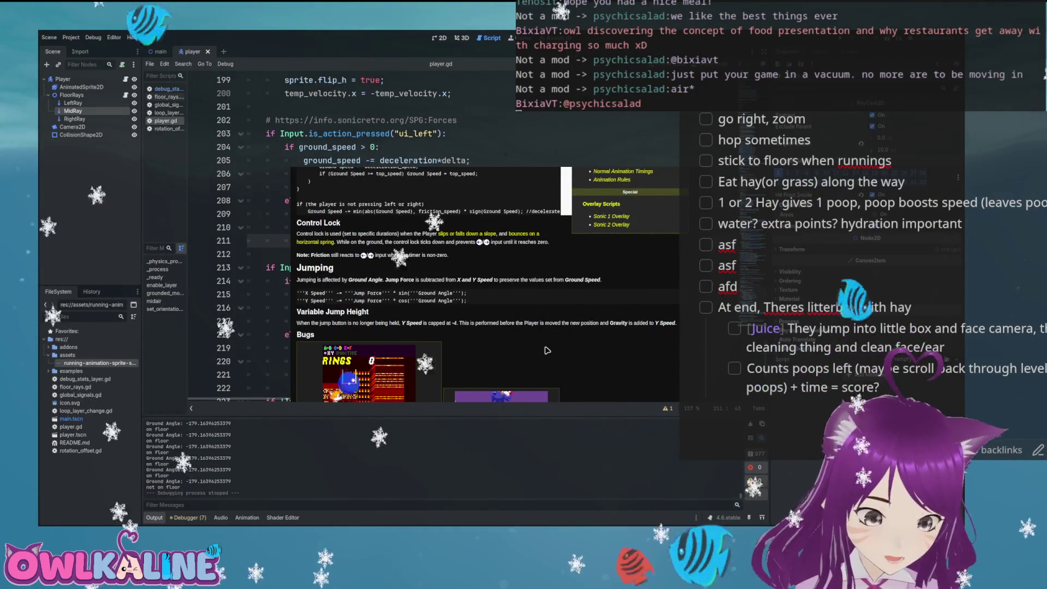
{"action": "scroll", "coordinate": [545, 354], "scroll_direction": "down", "scroll_amount": 10}
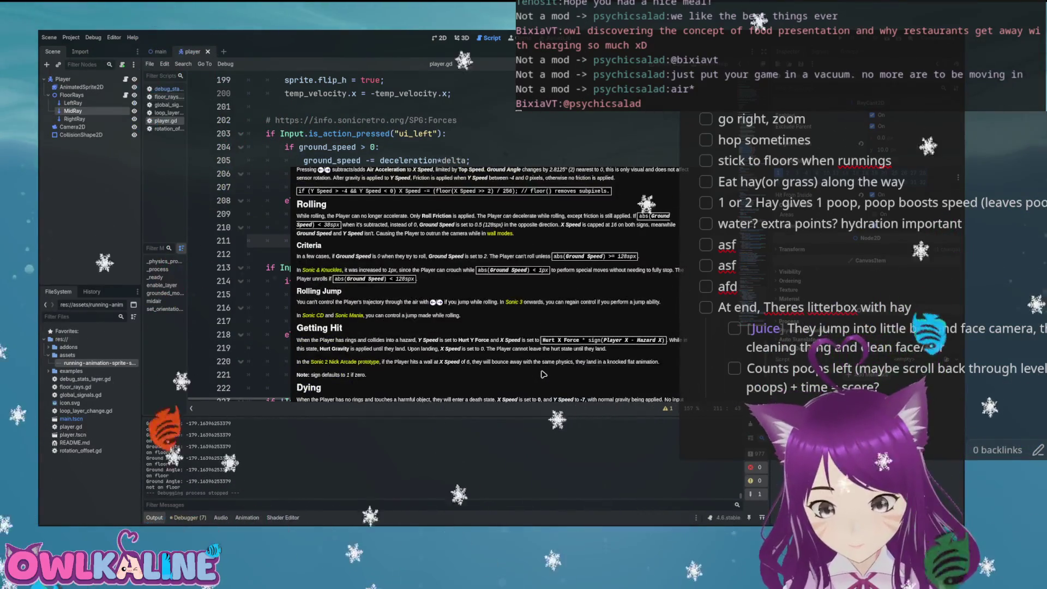
{"action": "scroll", "coordinate": [544, 373], "scroll_direction": "down", "scroll_amount": 5}
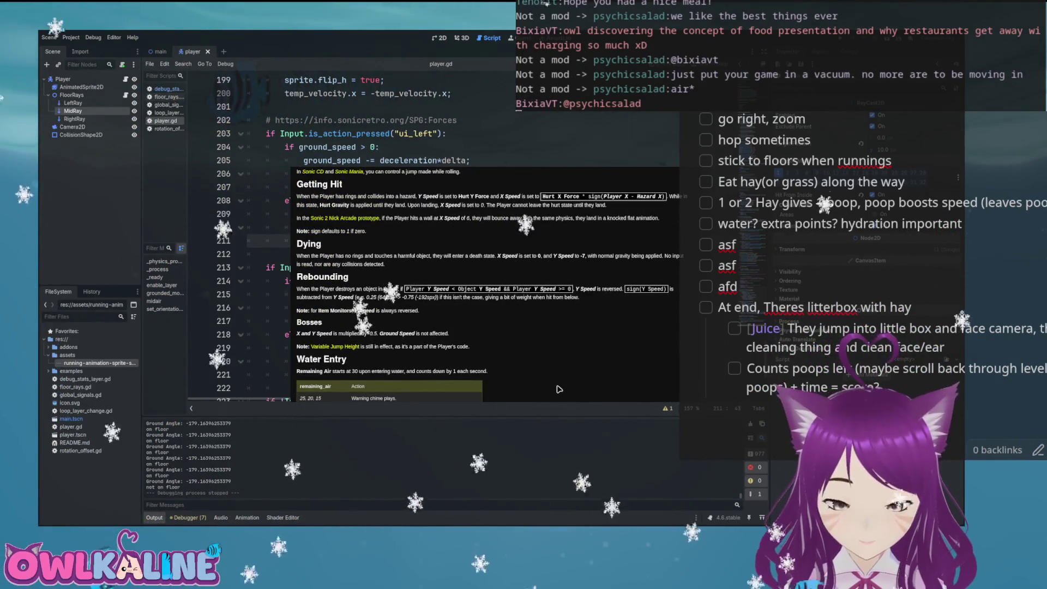
{"action": "scroll", "coordinate": [559, 389], "scroll_direction": "down", "scroll_amount": 1}
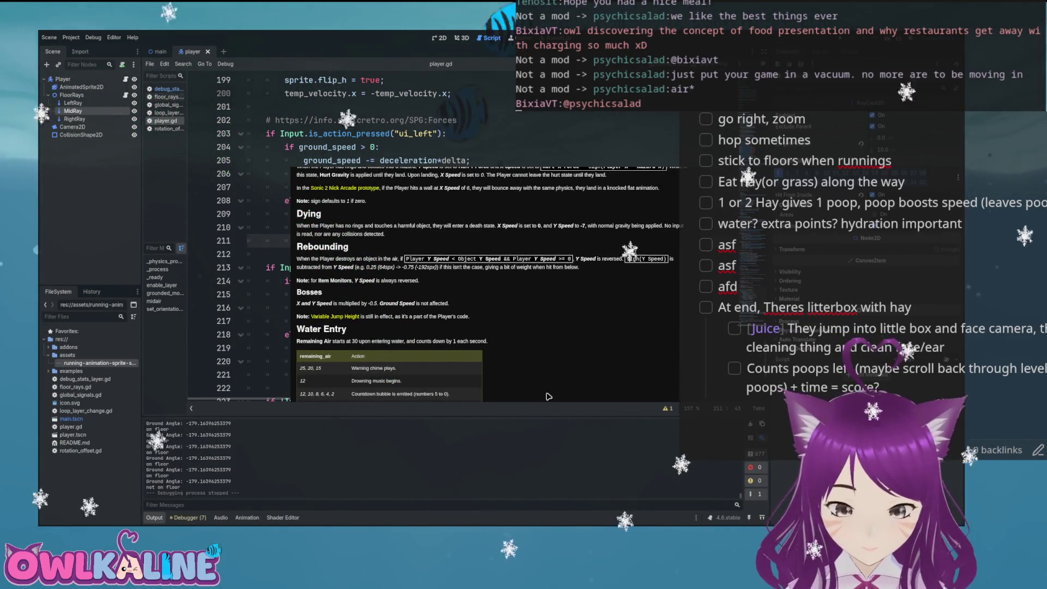
{"action": "scroll", "coordinate": [549, 397], "scroll_direction": "up", "scroll_amount": 10}
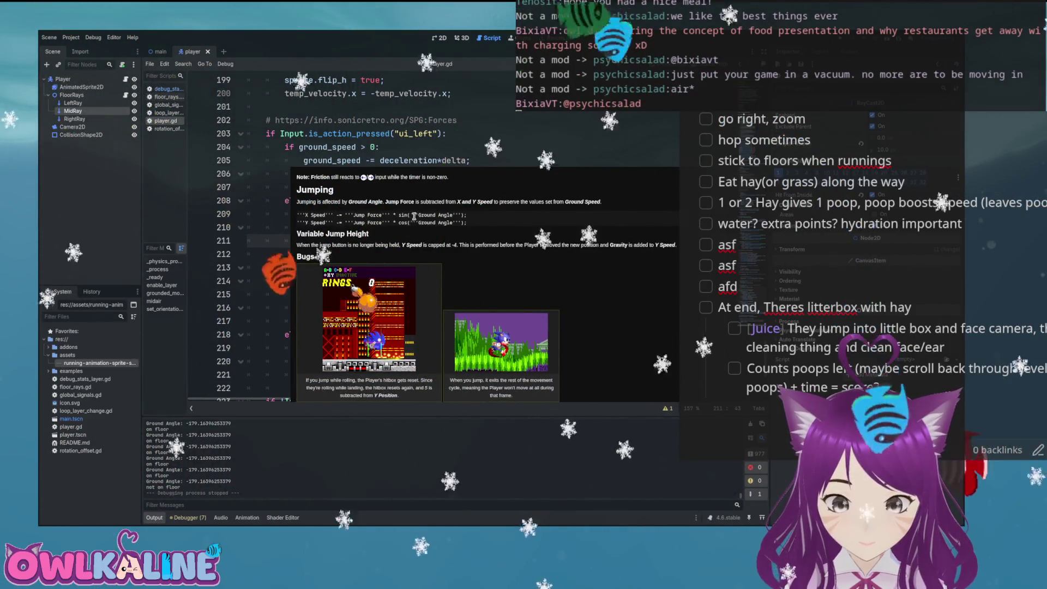
- Highlight the guide's X/Y Speed jump formulas, then select -cos(angle) on player.gd's jump line 231
{"action": "left_click_drag", "start_coordinate": [453, 223], "coordinate": [405, 215]}
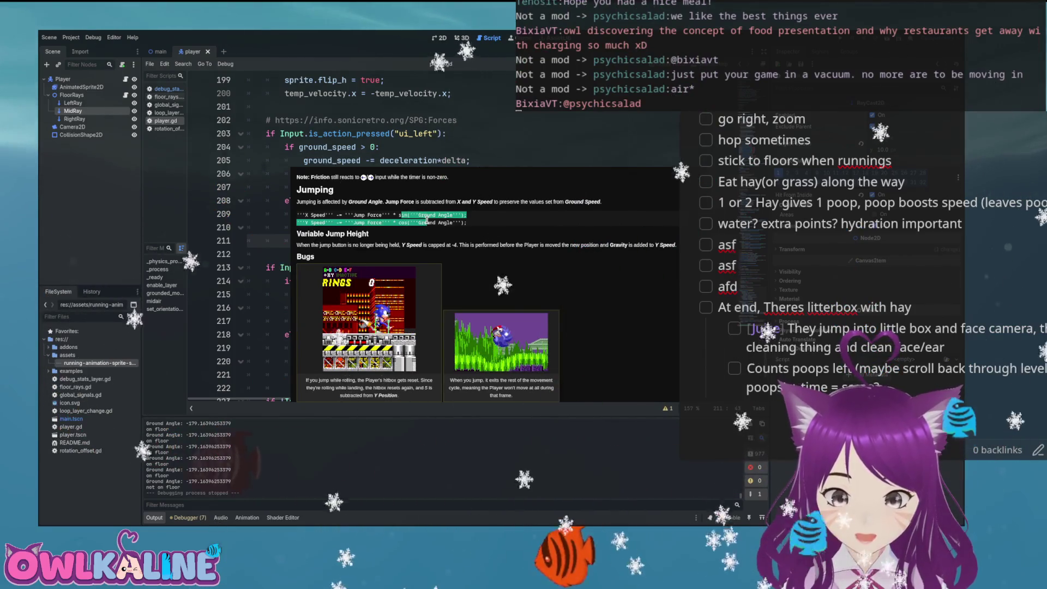
{"action": "left_click", "coordinate": [401, 227]}
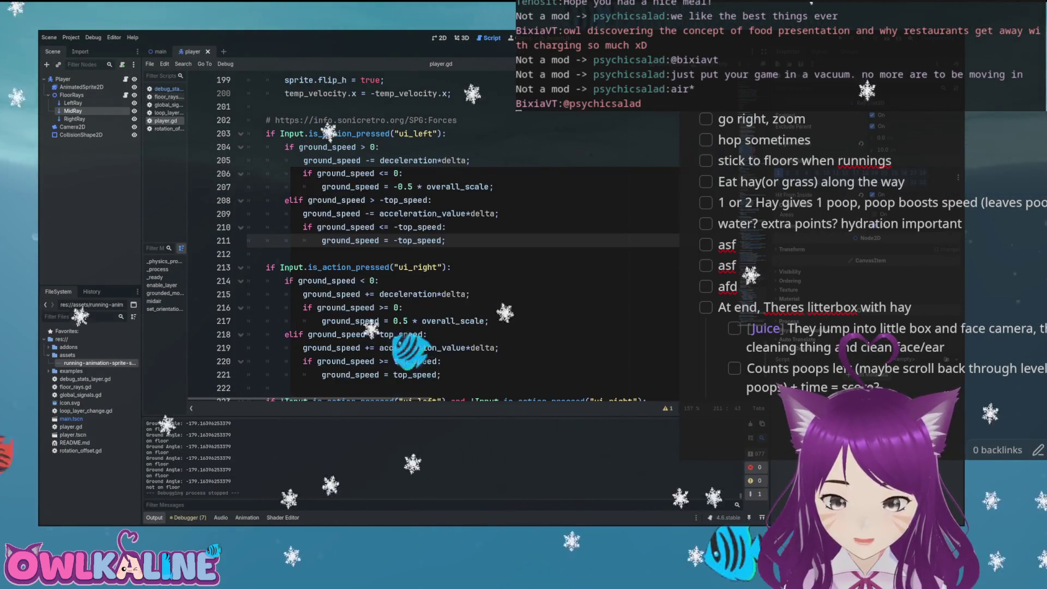
{"action": "key", "text": "Page_Down"}
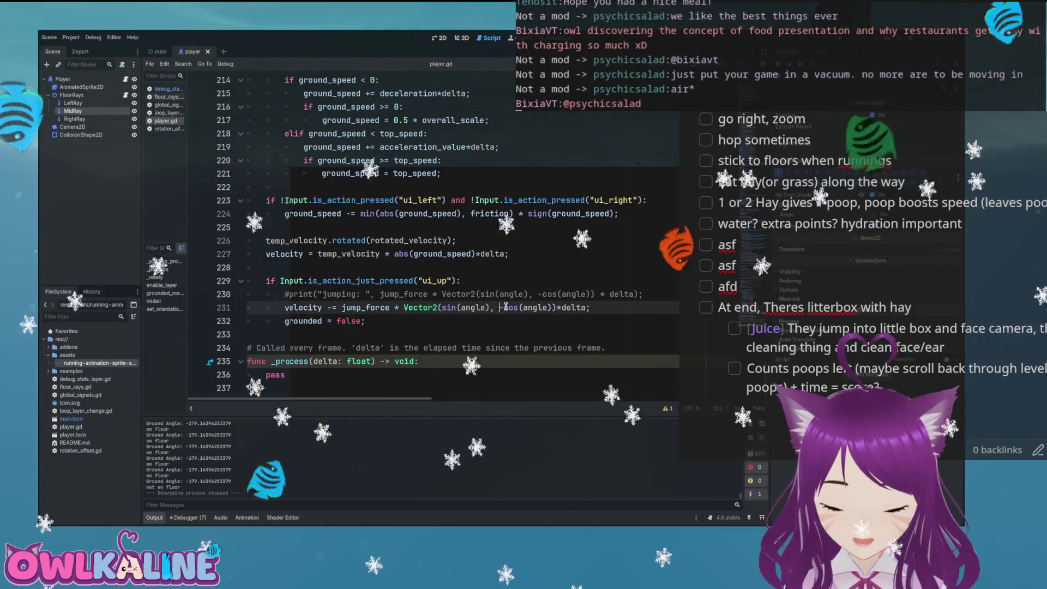
{"action": "left_click_drag", "start_coordinate": [499, 307], "coordinate": [547, 307]}
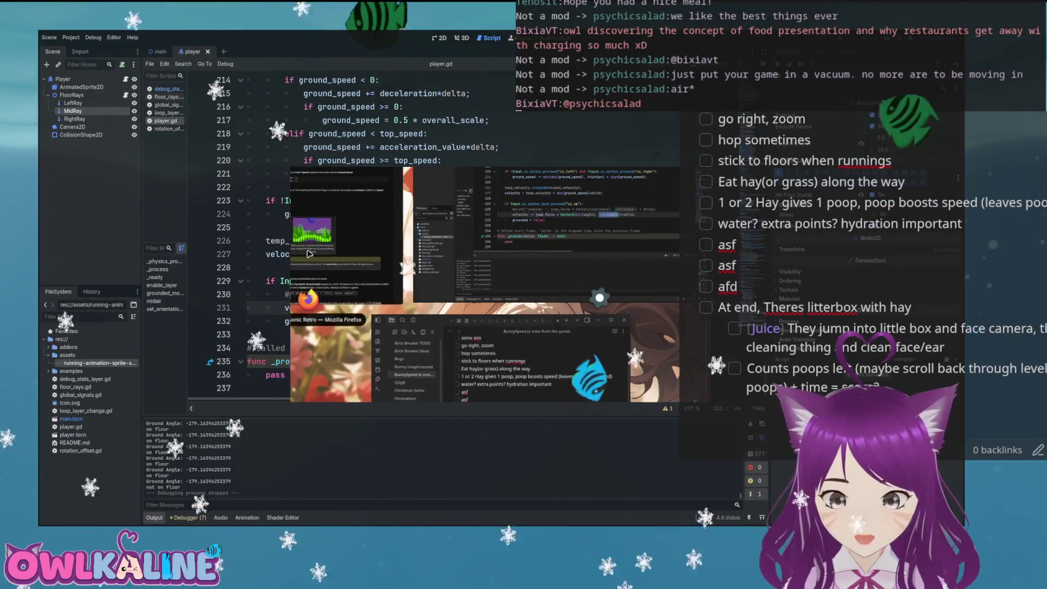
- Mark the guide's Y Speed cos(Ground Angle) term and scroll to the jump bug images and Sonic Mania note
{"action": "left_click_drag", "start_coordinate": [399, 223], "coordinate": [425, 230]}
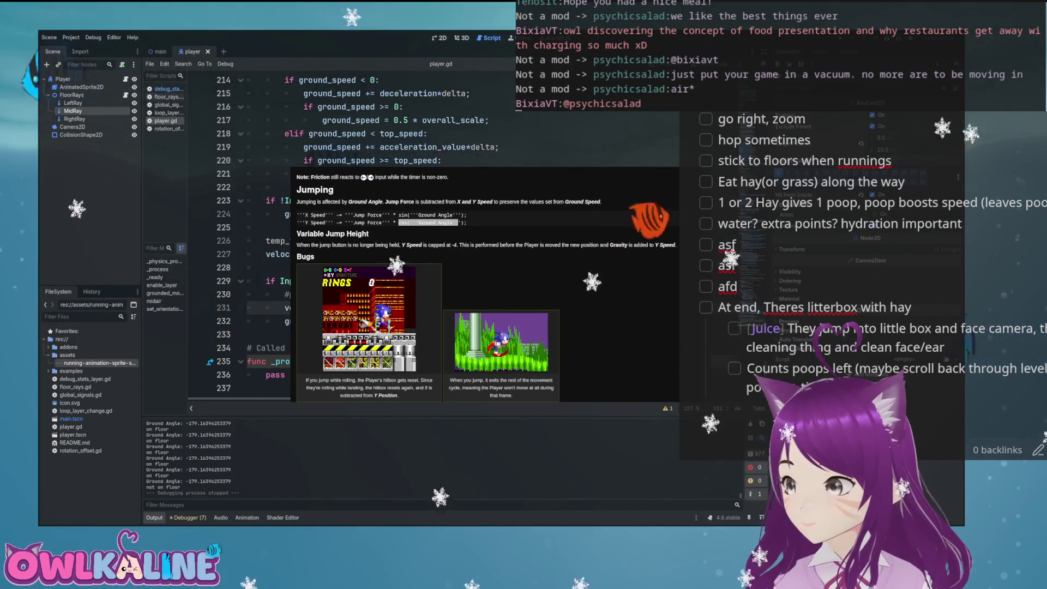
{"action": "scroll", "coordinate": [609, 324], "scroll_direction": "down", "scroll_amount": 2}
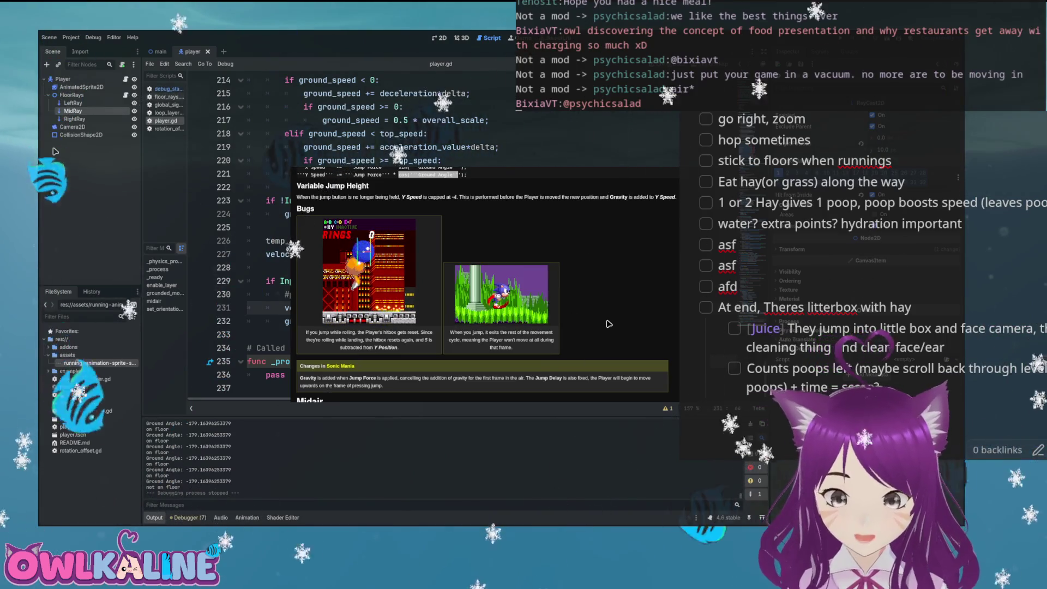
{"action": "scroll", "coordinate": [513, 380], "scroll_direction": "down", "scroll_amount": 3}
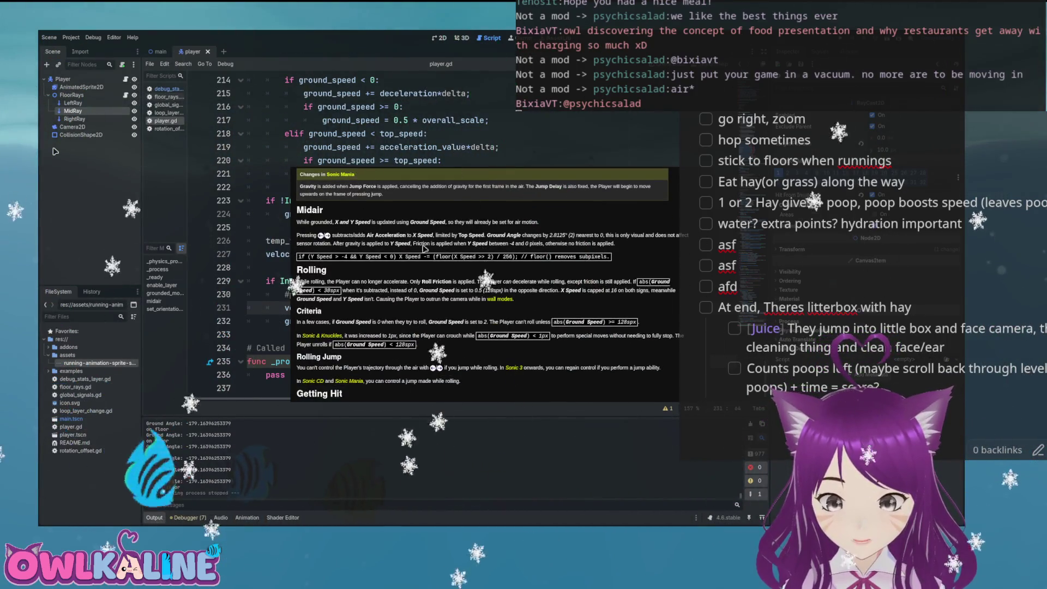
- Scroll the guide to the Midair section's air acceleration and air drag rule
{"action": "scroll", "coordinate": [387, 192], "scroll_direction": "down", "scroll_amount": 1}
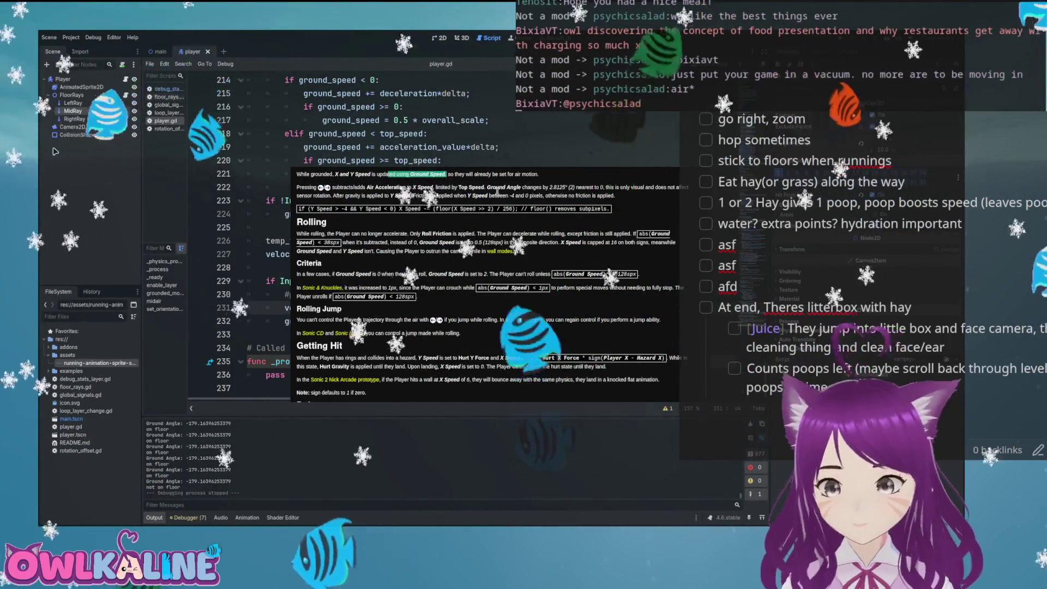
{"action": "scroll", "coordinate": [436, 235], "scroll_direction": "up", "scroll_amount": 10}
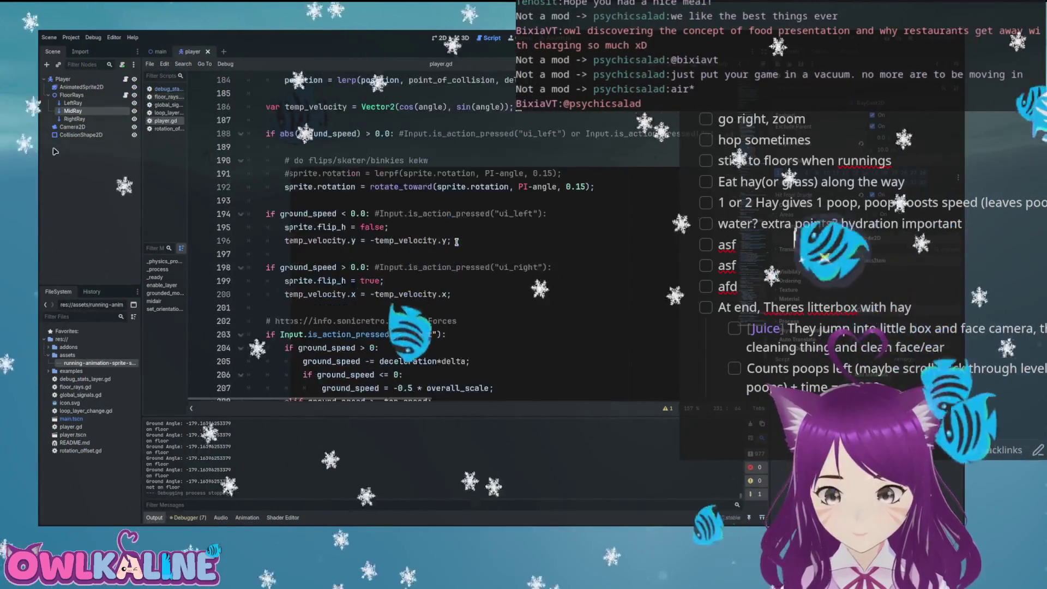
- Inspect the air drag check on line 128: velocity, the -4.0 threshold and overall_scale
{"action": "scroll", "coordinate": [456, 241], "scroll_direction": "up", "scroll_amount": 10}
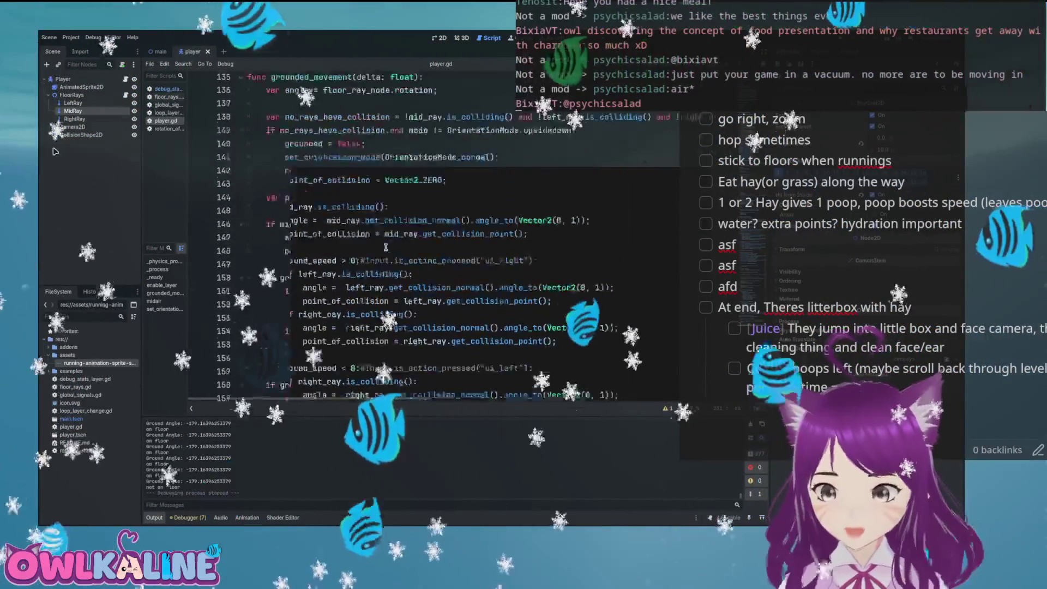
{"action": "scroll", "coordinate": [376, 246], "scroll_direction": "up", "scroll_amount": 3}
{"action": "double_click", "coordinate": [384, 254]}
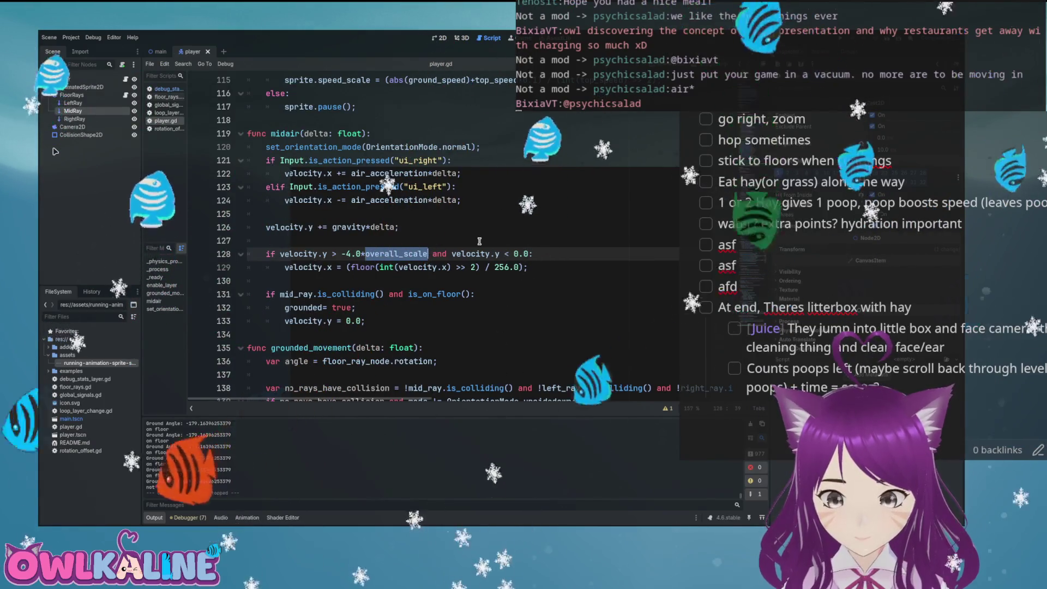
{"action": "left_click", "coordinate": [315, 253]}
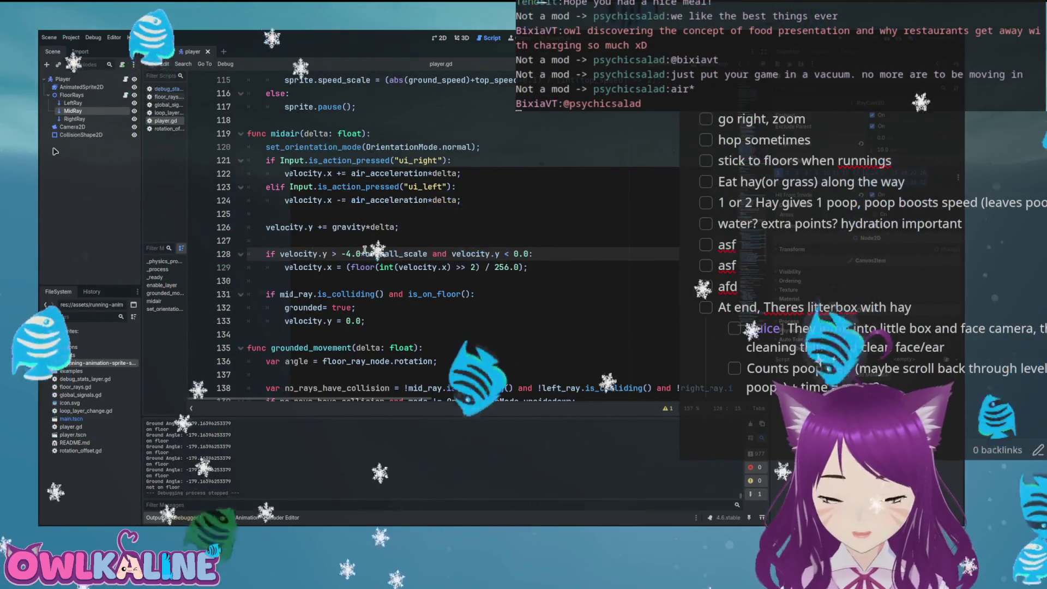
{"action": "double_click", "coordinate": [365, 252]}
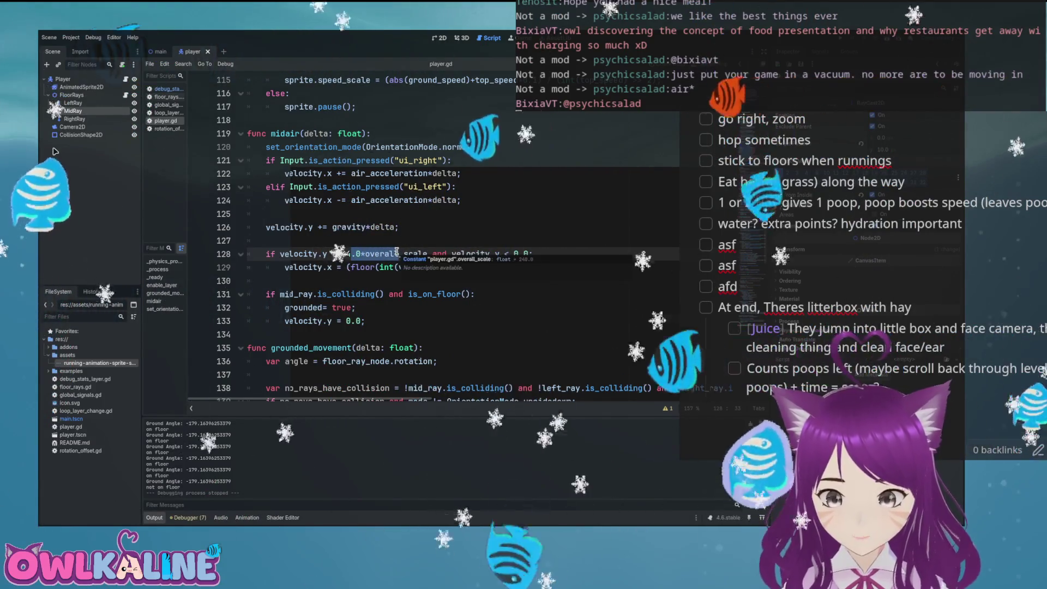
{"action": "left_click", "coordinate": [397, 253]}
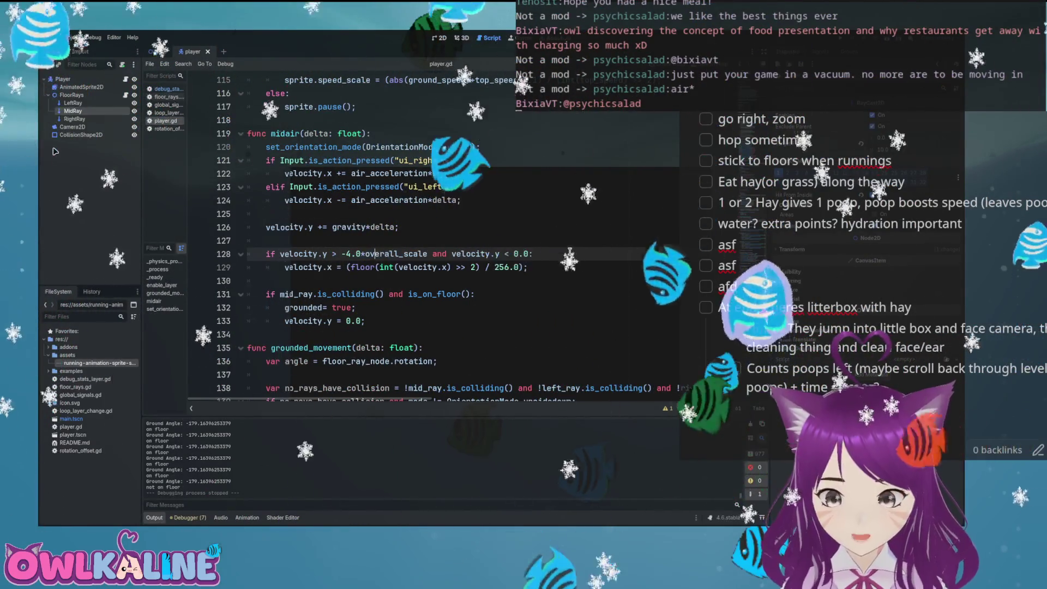
- Add a print("this midair thing is triggered") debug line inside the air drag check
{"action": "left_click", "coordinate": [570, 252]}
{"action": "key", "text": "Return"}
{"action": "type", "text": "print(\""}
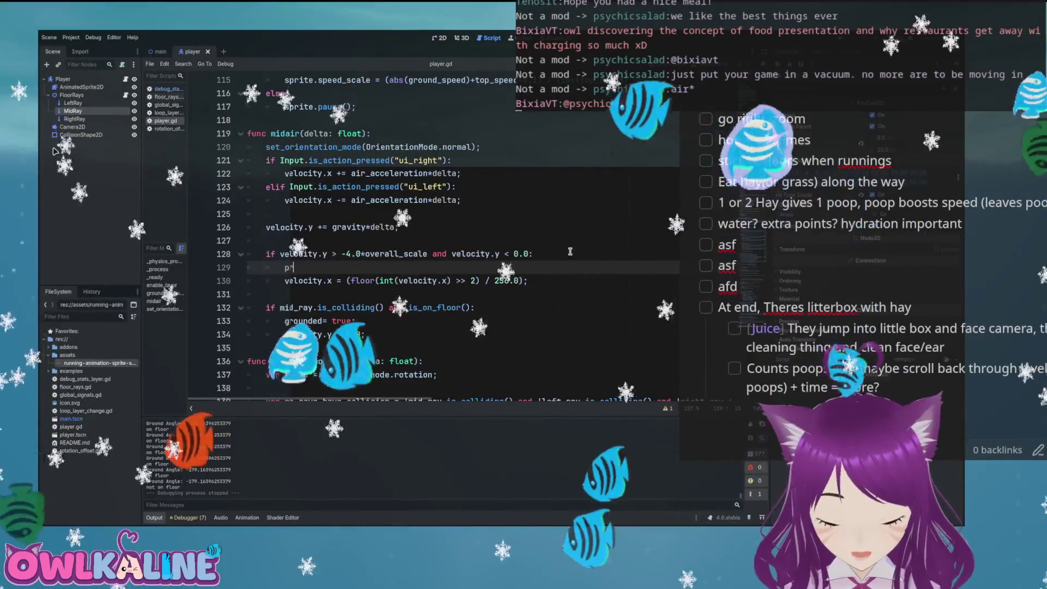
{"action": "type", "text": "this midw"}
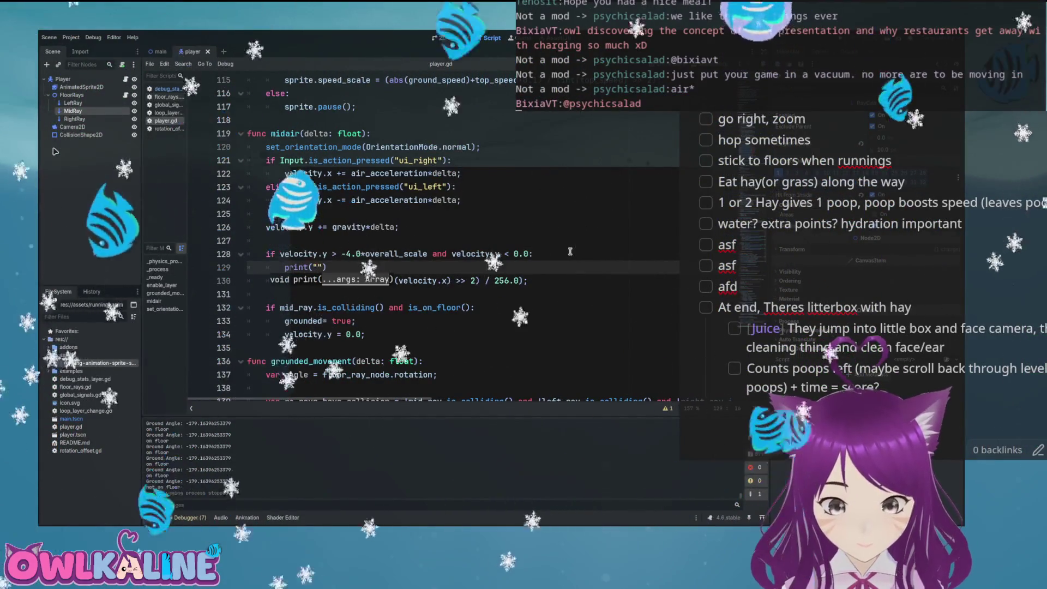
{"action": "key", "text": "BackSpace"}
{"action": "type", "text": "air thing is"}
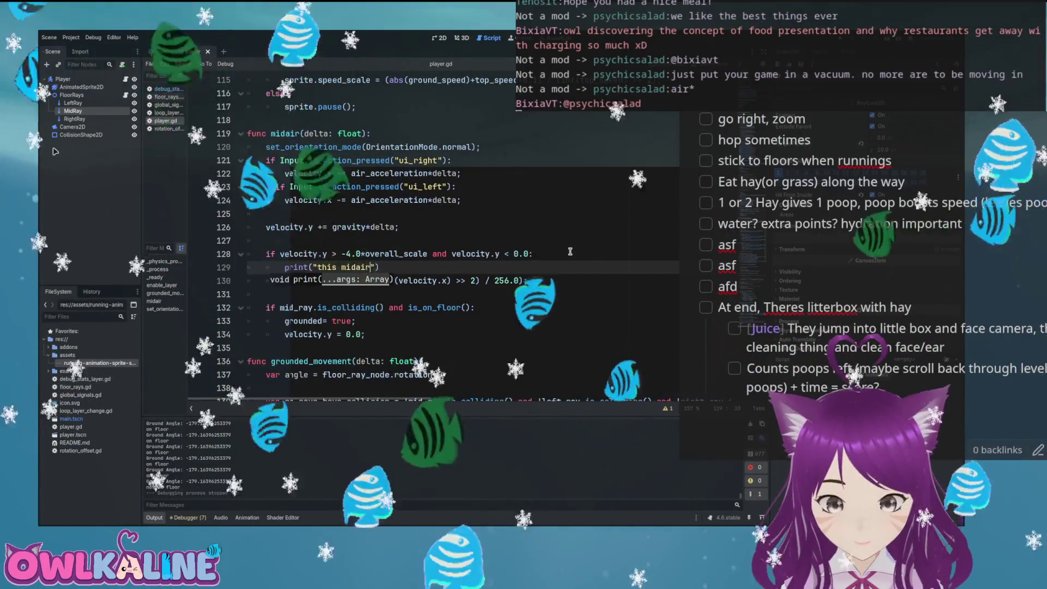
{"action": "type", "text": " triggered"}
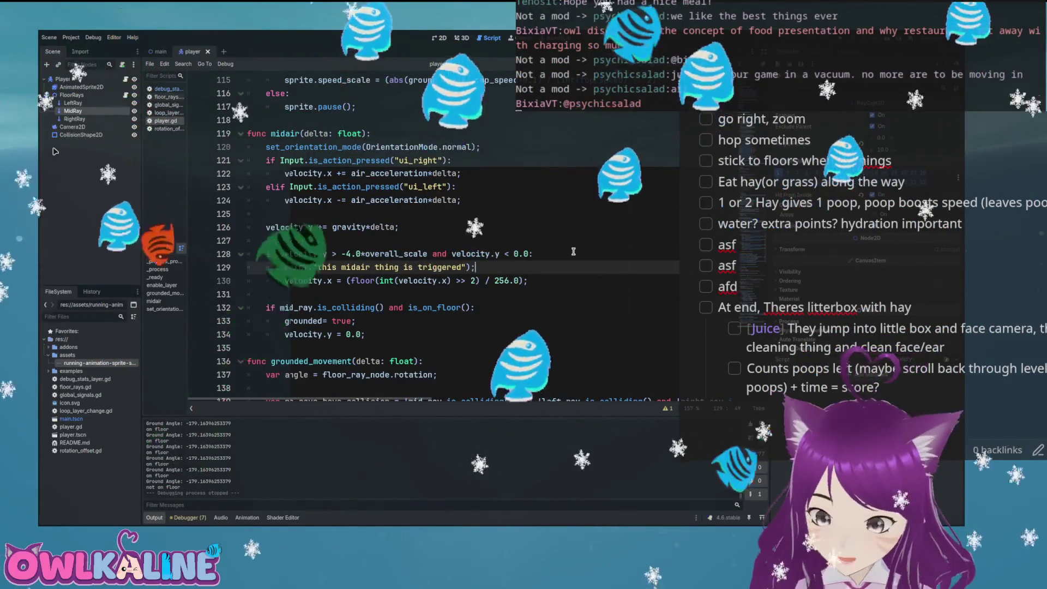
- Delete the Ground Angle debug print on line 169
{"action": "scroll", "coordinate": [535, 276], "scroll_direction": "up", "scroll_amount": 3}
{"action": "scroll", "coordinate": [535, 276], "scroll_direction": "down", "scroll_amount": 15}
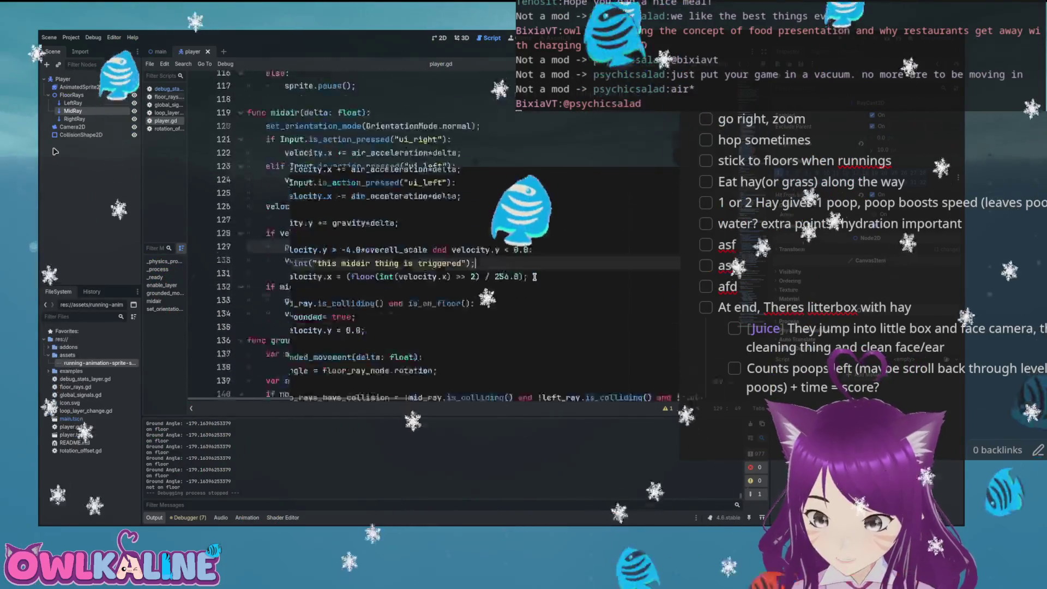
{"action": "triple_click", "coordinate": [354, 160]}
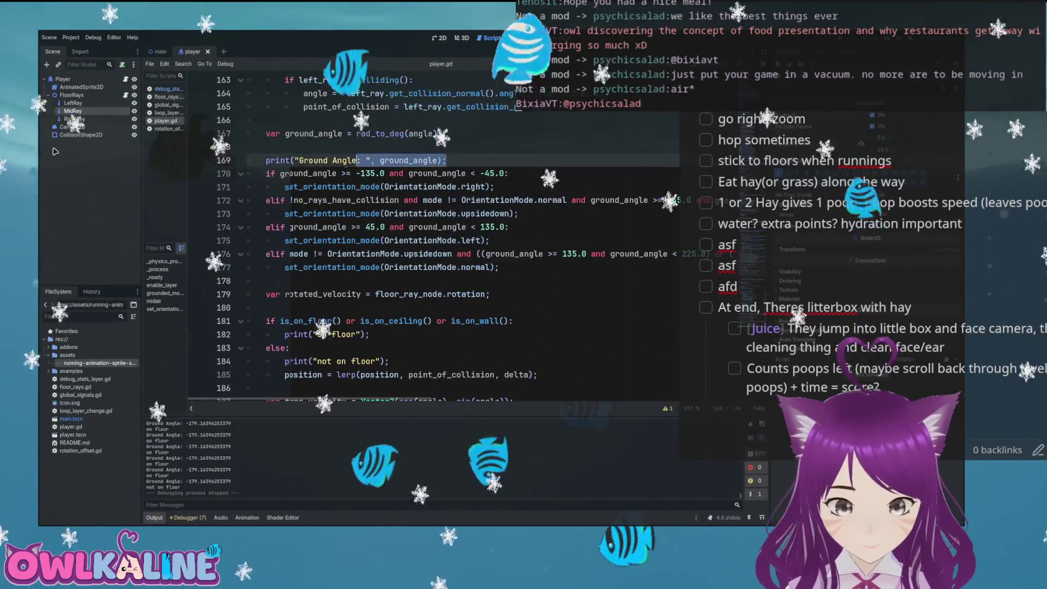
{"action": "key", "text": "BackSpace"}
- Replace the on-floor print with pass and delete the "not on floor" print under else
{"action": "left_click_drag", "start_coordinate": [370, 322], "coordinate": [309, 321]}
{"action": "scroll", "coordinate": [297, 283], "scroll_direction": "down", "scroll_amount": 1}
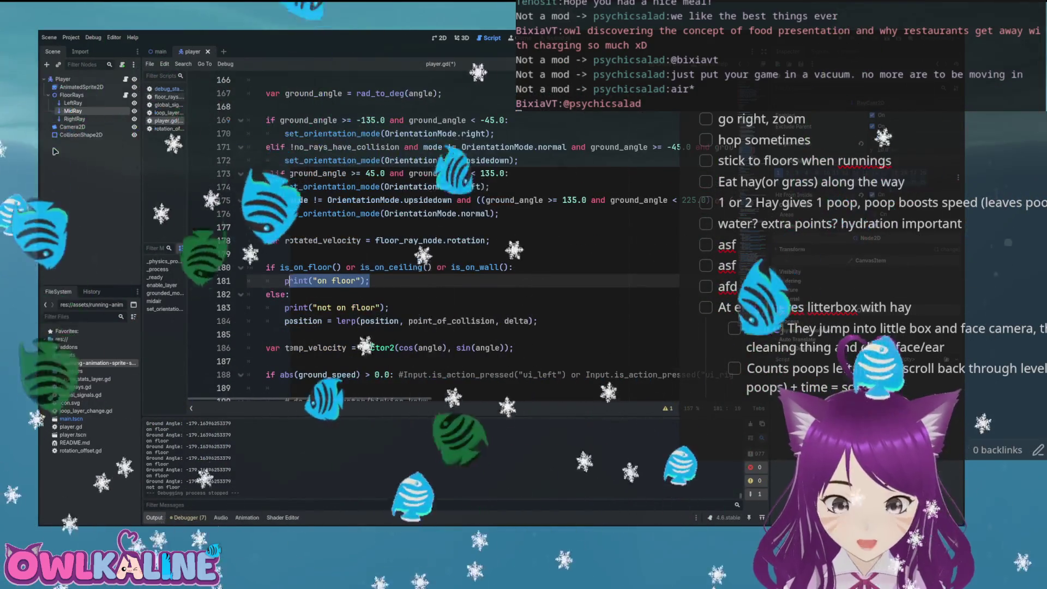
{"action": "left_click_drag", "start_coordinate": [284, 281], "coordinate": [375, 282]}
{"action": "type", "text": "pass"}
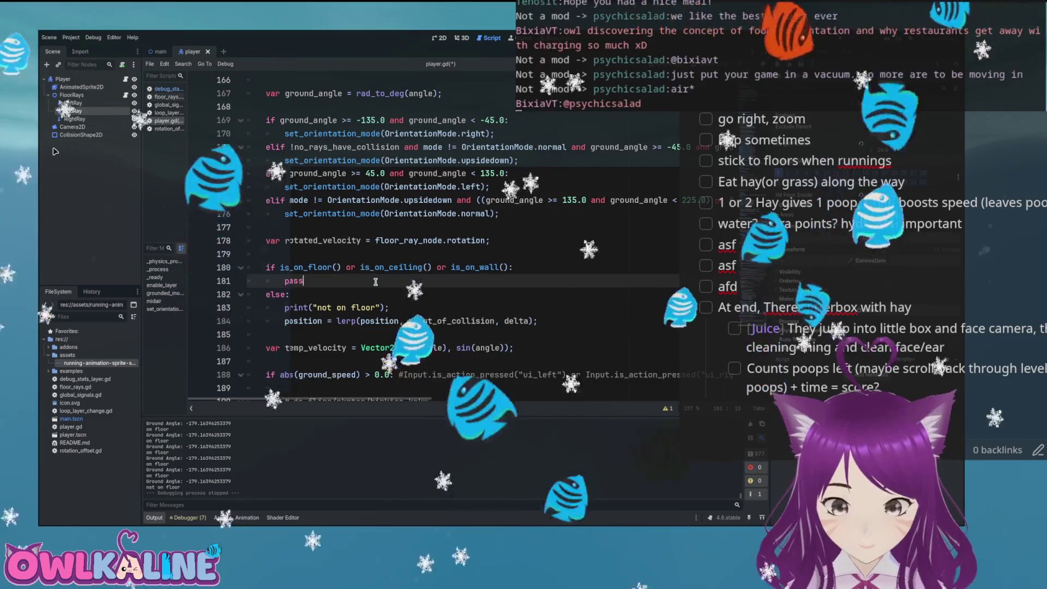
{"action": "key", "text": "Down"}
{"action": "key", "text": "Down"}
{"action": "key", "text": "Home"}
{"action": "key", "text": "shift+End"}
{"action": "key", "text": "BackSpace"}
{"action": "key", "text": "BackSpace"}
{"action": "key", "text": "BackSpace"}
{"action": "key", "text": "BackSpace"}
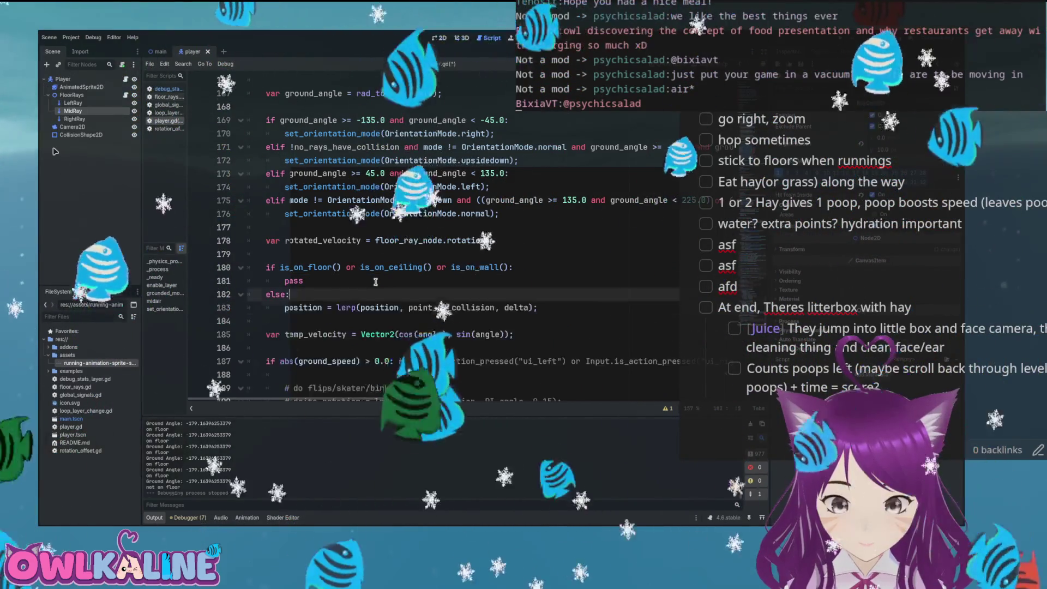
{"action": "scroll", "coordinate": [425, 281], "scroll_direction": "down", "scroll_amount": 5}
{"action": "scroll", "coordinate": [426, 281], "scroll_direction": "down", "scroll_amount": 10}
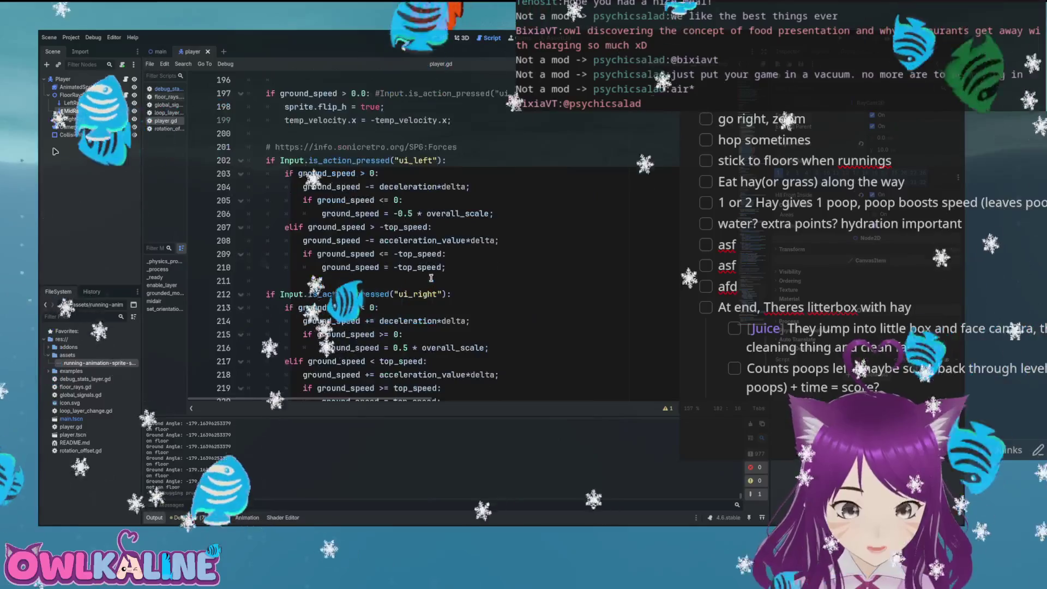
- Test-run the game, jumping and running the bunny right and left along the slope, then stop it
{"action": "key", "text": "F5"}
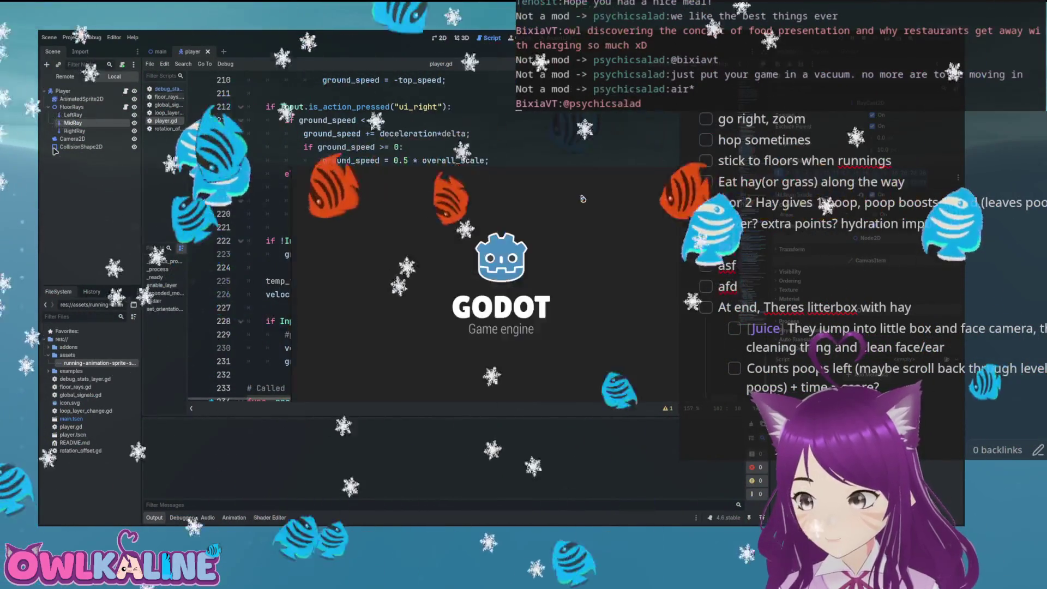
{"action": "type", "text": "asf"}
{"action": "key", "text": "Return"}
{"action": "type", "text": "asf"}
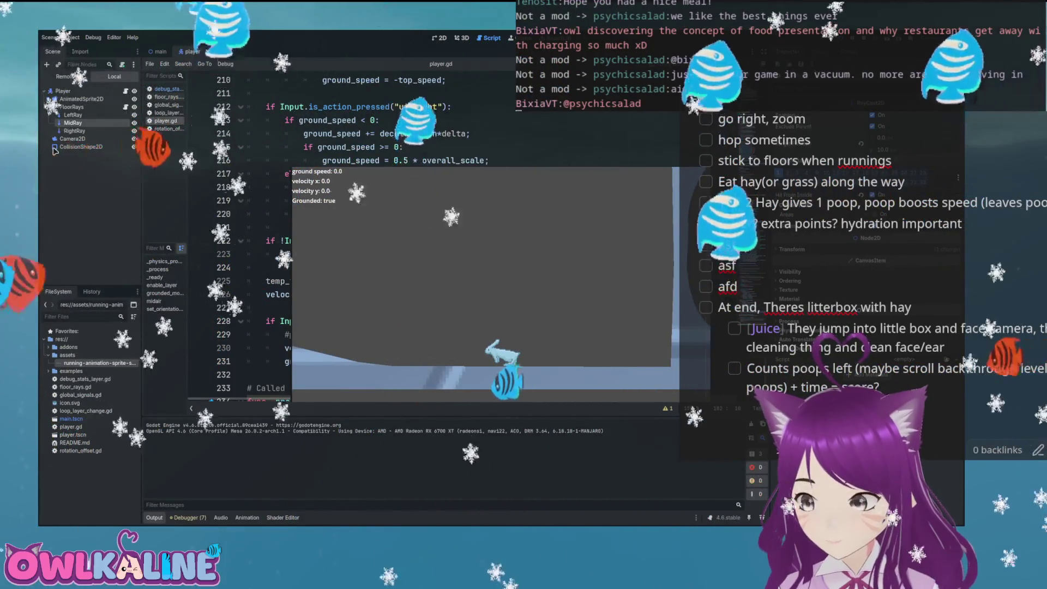
{"action": "key", "text": "Return"}
{"action": "type", "text": "afd"}
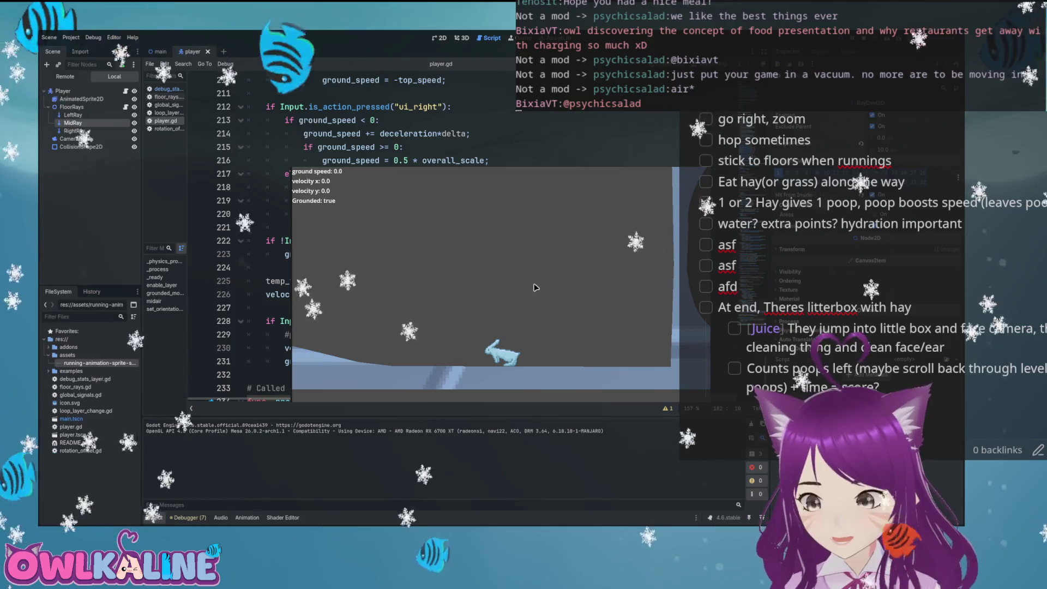
{"action": "key", "text": "space"}
{"action": "key", "text": "Right"}
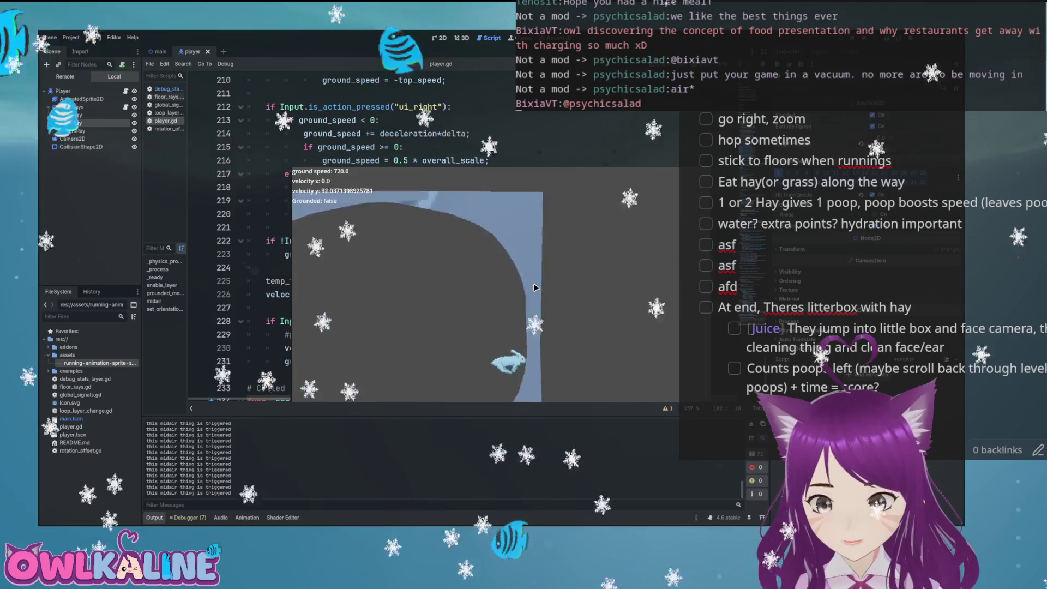
{"action": "key", "text": "Left"}
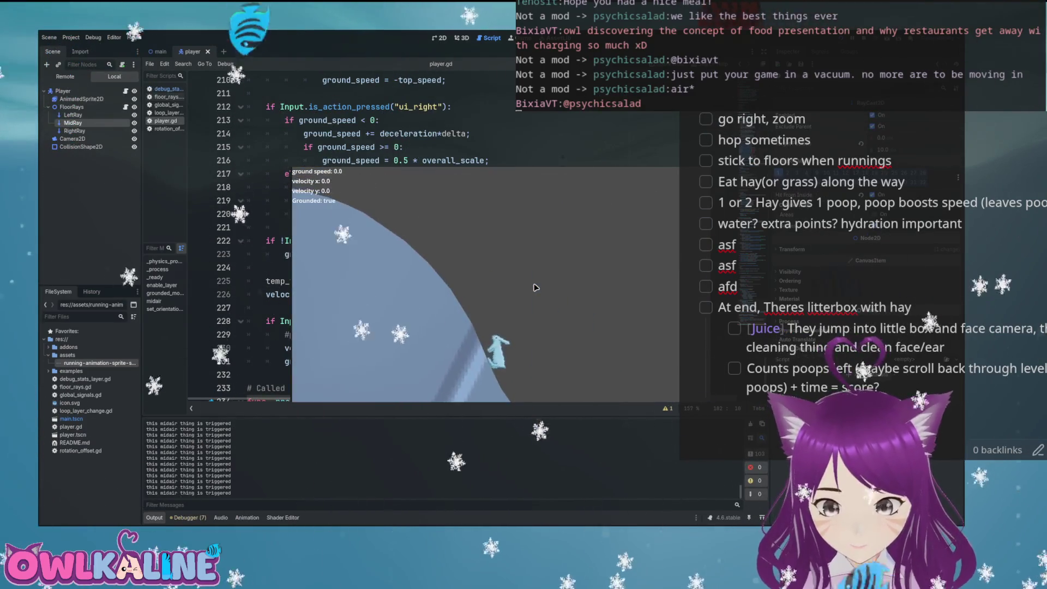
{"action": "key", "text": "F8"}
{"action": "left_click", "coordinate": [316, 254]}
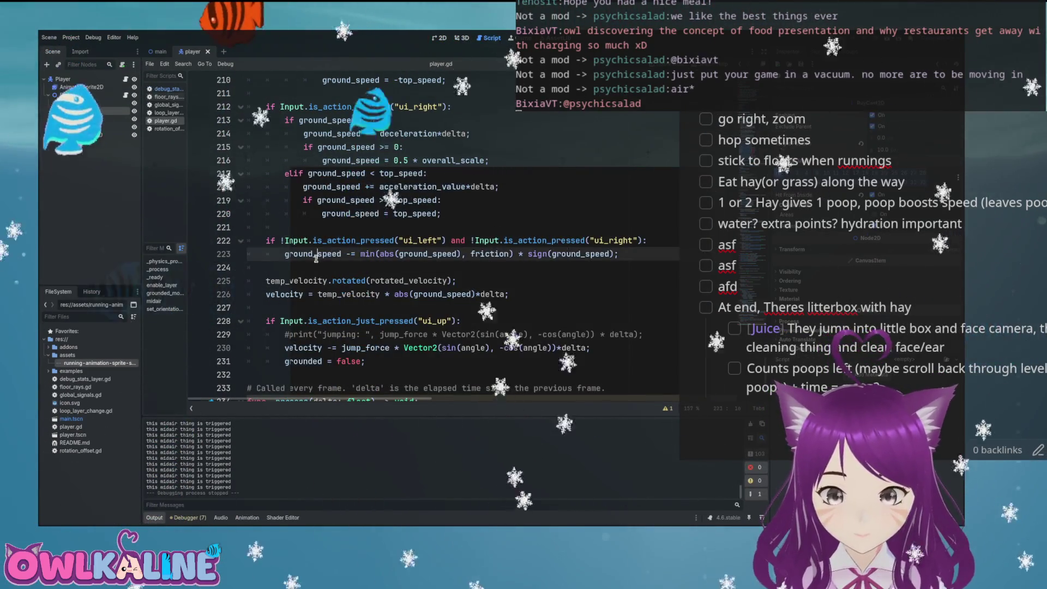
- Scroll up to midair() and check the Sonic physics guide's air-drag formula
{"action": "scroll", "coordinate": [355, 187], "scroll_direction": "up", "scroll_amount": 20}
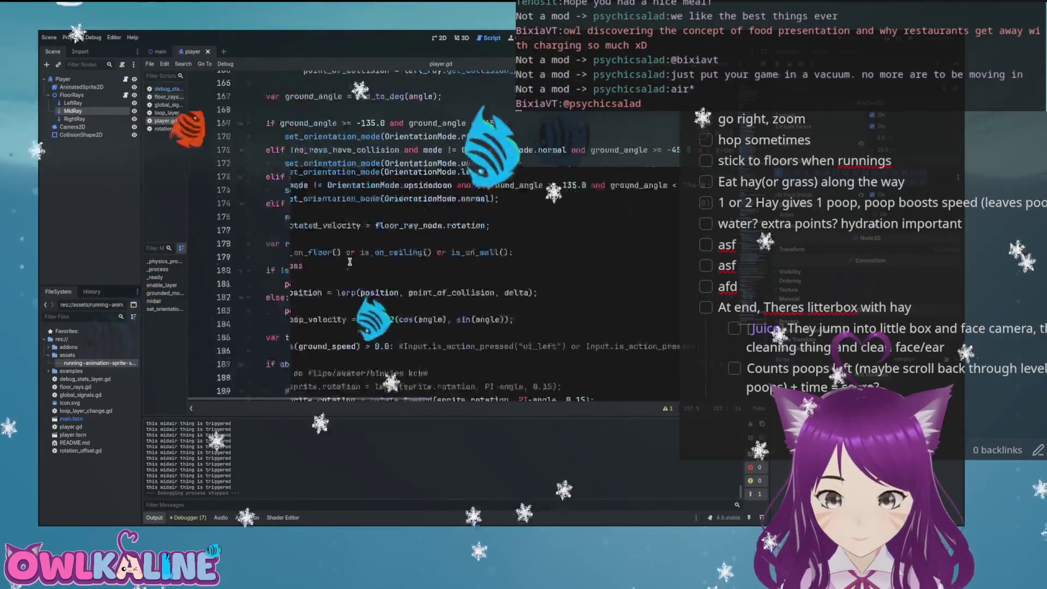
{"action": "scroll", "coordinate": [350, 261], "scroll_direction": "up", "scroll_amount": 12}
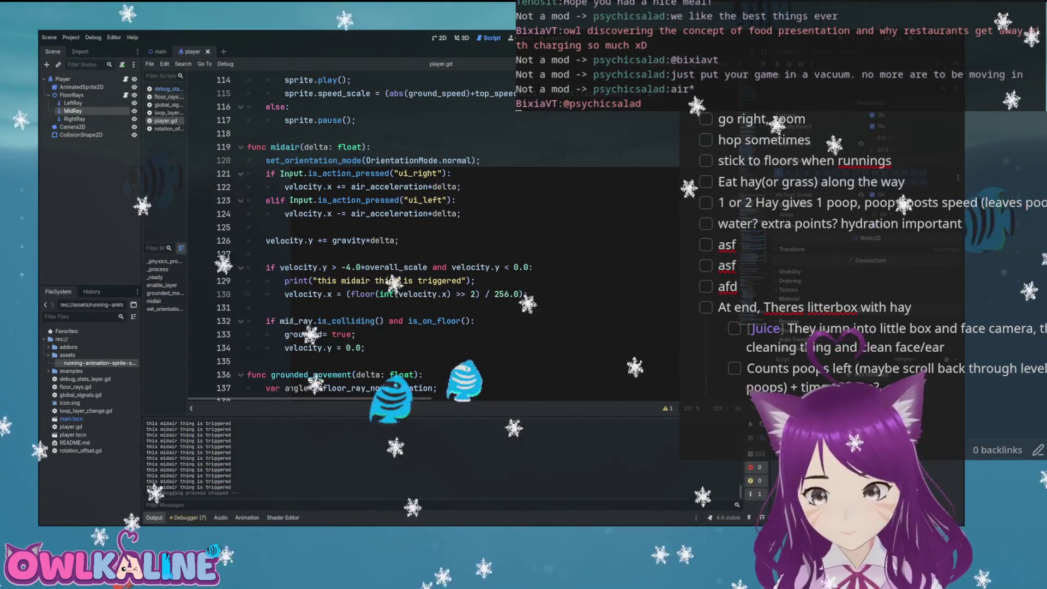
{"action": "key", "text": "alt+Tab"}
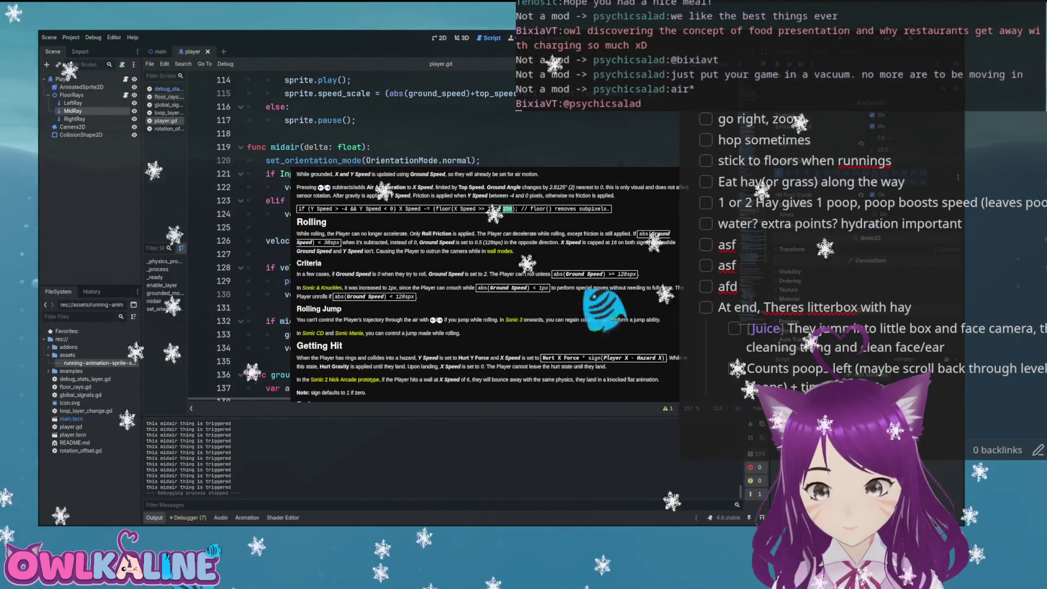
{"action": "key", "text": "alt+Tab"}
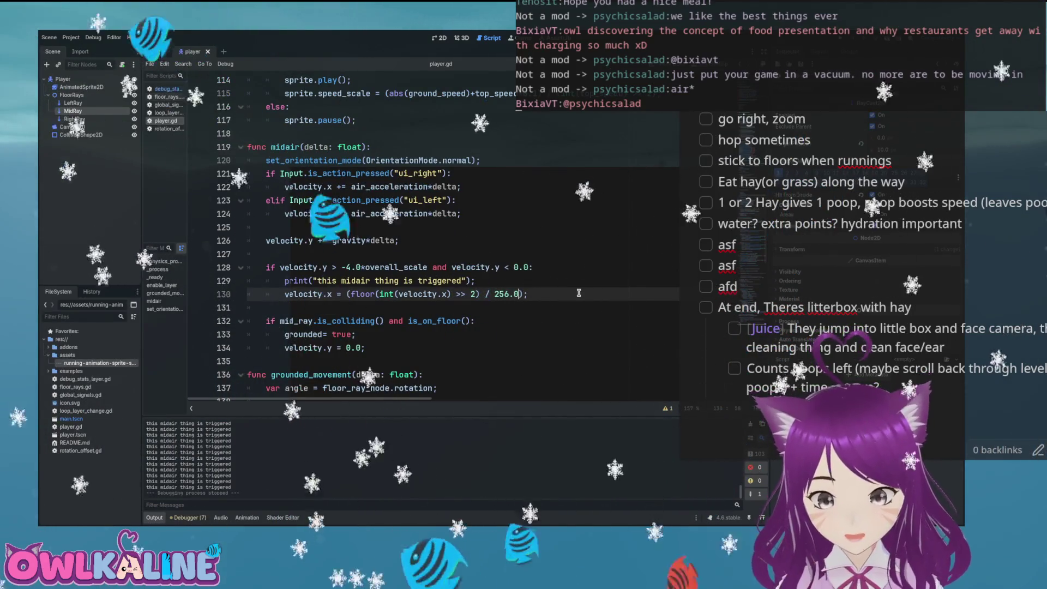
- Change line 130's divisor to (256.0 * overall_scale), save player.gd, and run the game
{"action": "type", "text": ") * ov"}
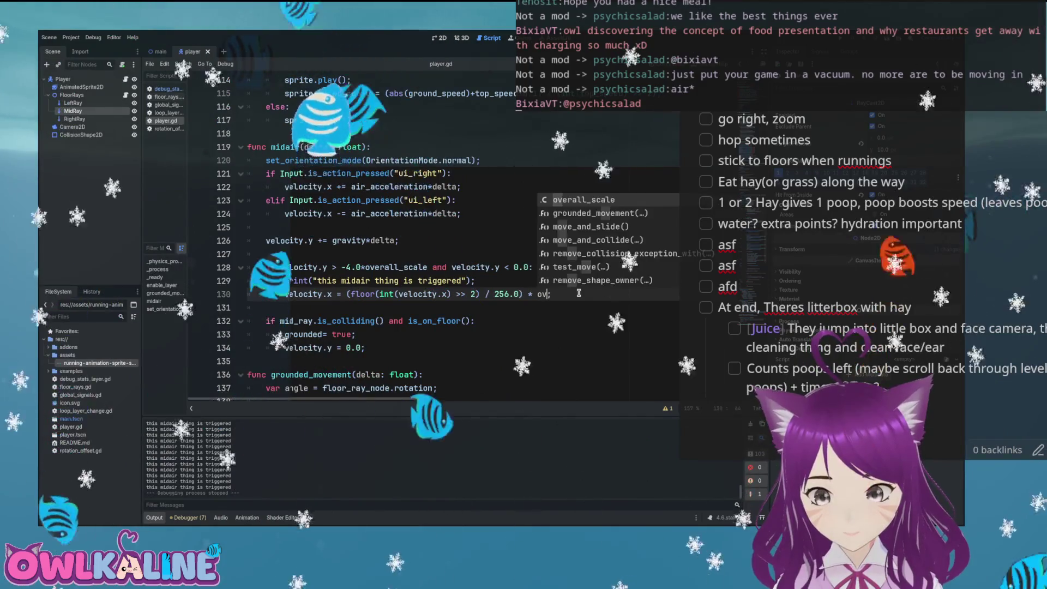
{"action": "key", "text": "Return"}
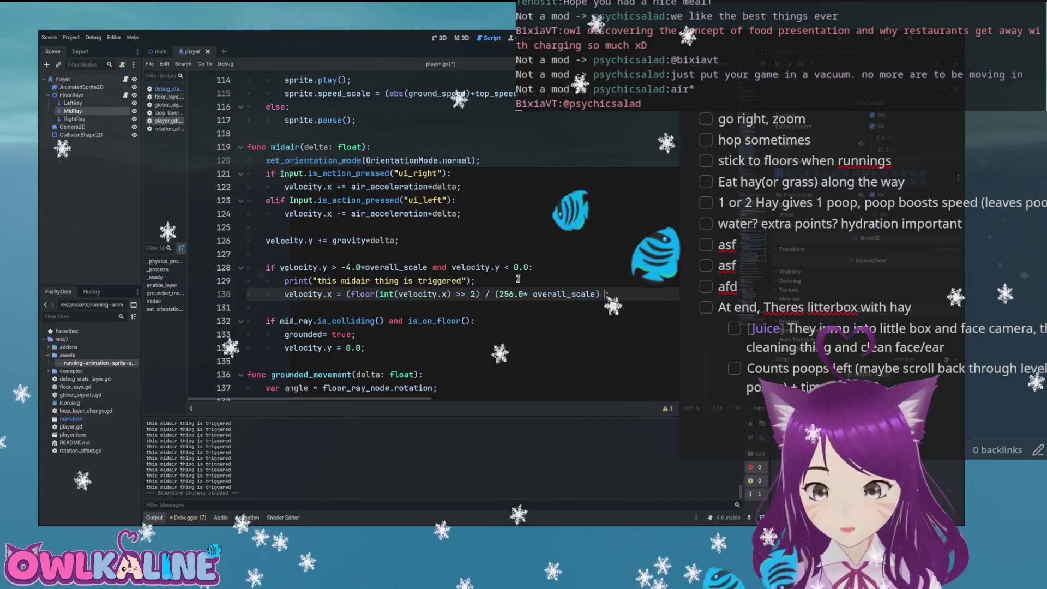
{"action": "type", "text": ")"}
{"action": "key", "text": "Delete"}
{"action": "key", "text": "ctrl+s"}
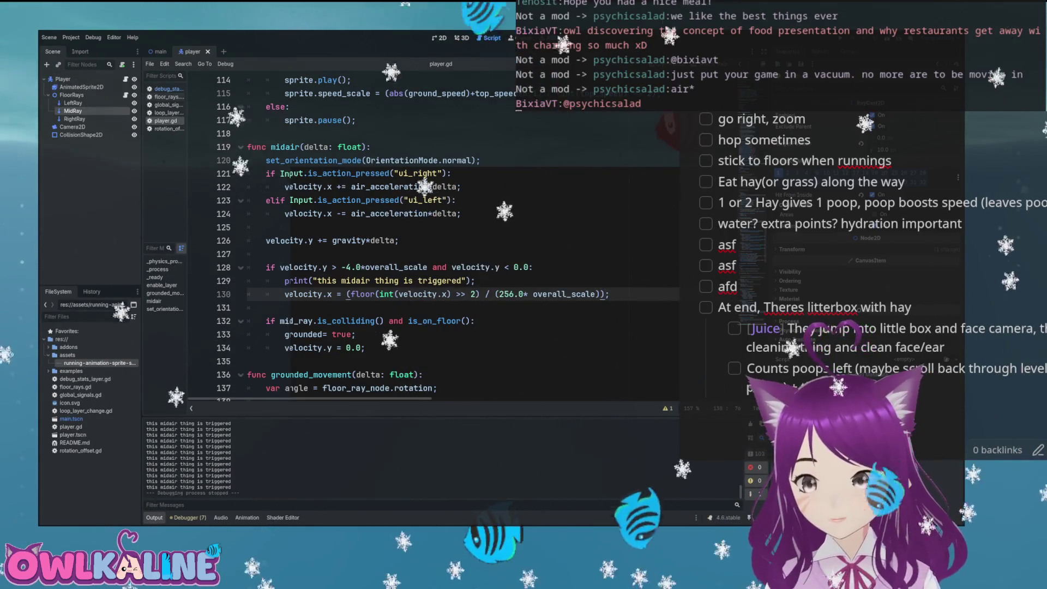
{"action": "key", "text": "F5"}
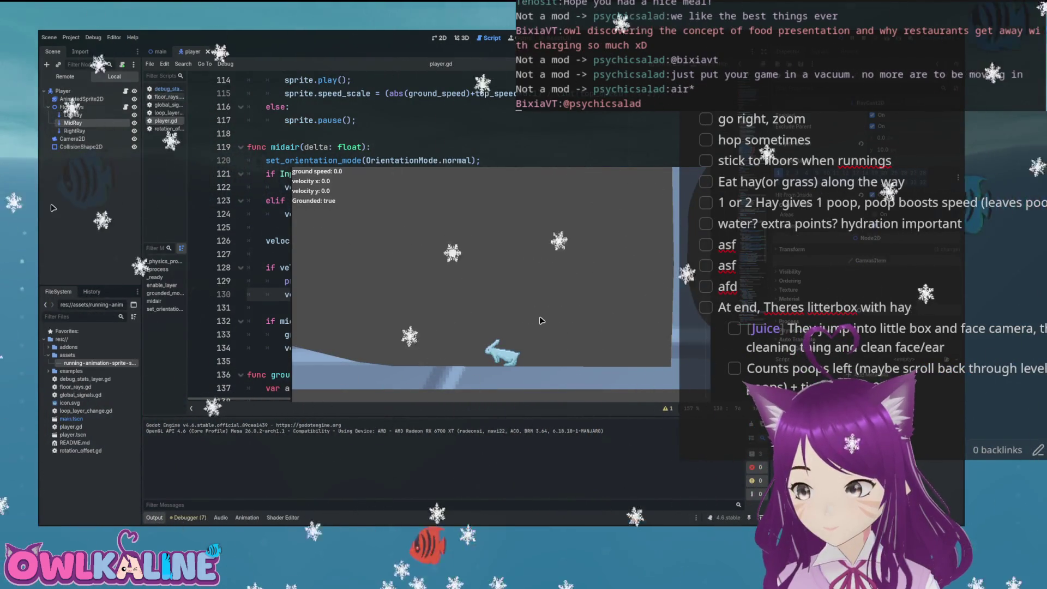
- Run the bunny right along the slope, then stop the test game
{"action": "key", "text": "Right"}
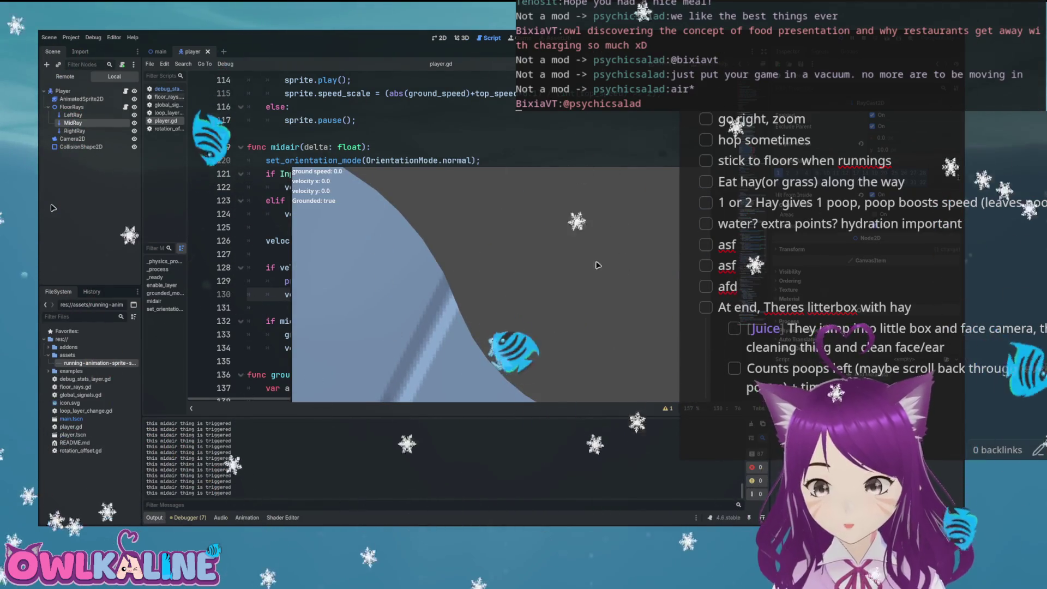
{"action": "key", "text": "F8"}
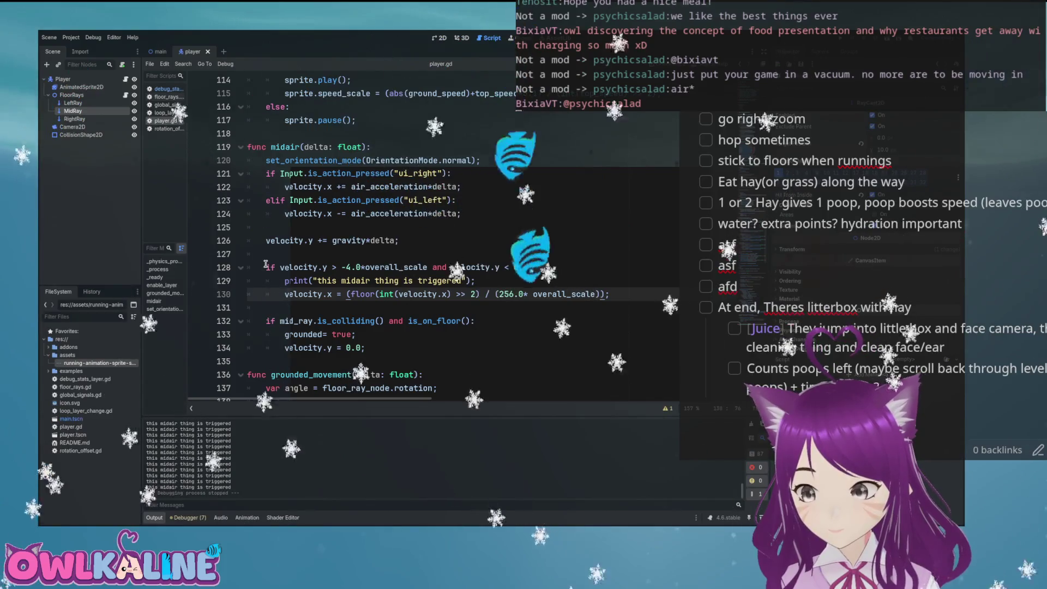
- Add a print("before: ", velocity.x) line just above the air-drag line
{"action": "left_click", "coordinate": [490, 319]}
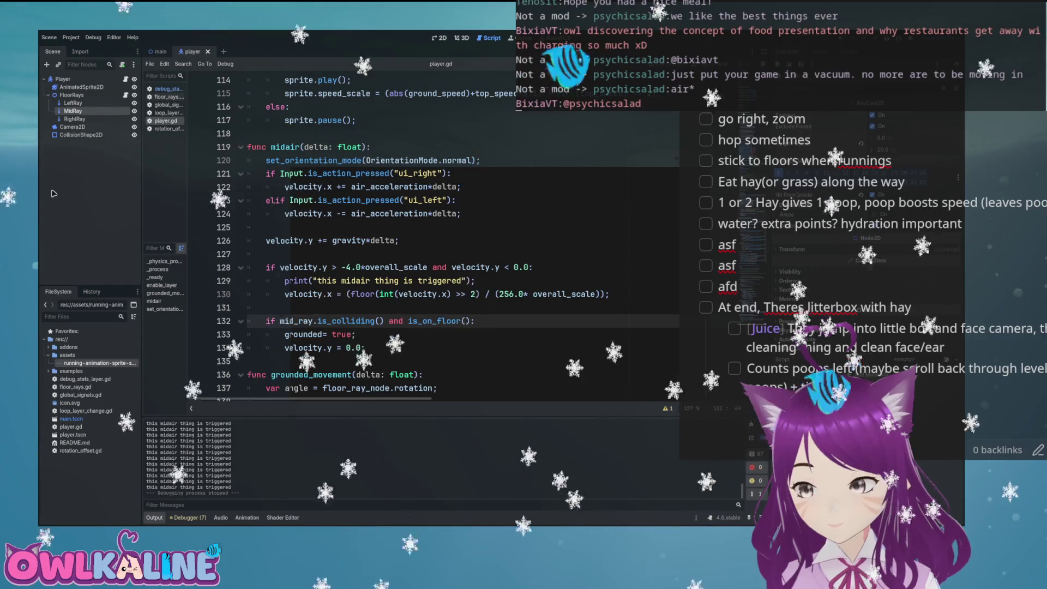
{"action": "left_click", "coordinate": [494, 294]}
{"action": "scroll", "coordinate": [457, 286], "scroll_direction": "down", "scroll_amount": 1}
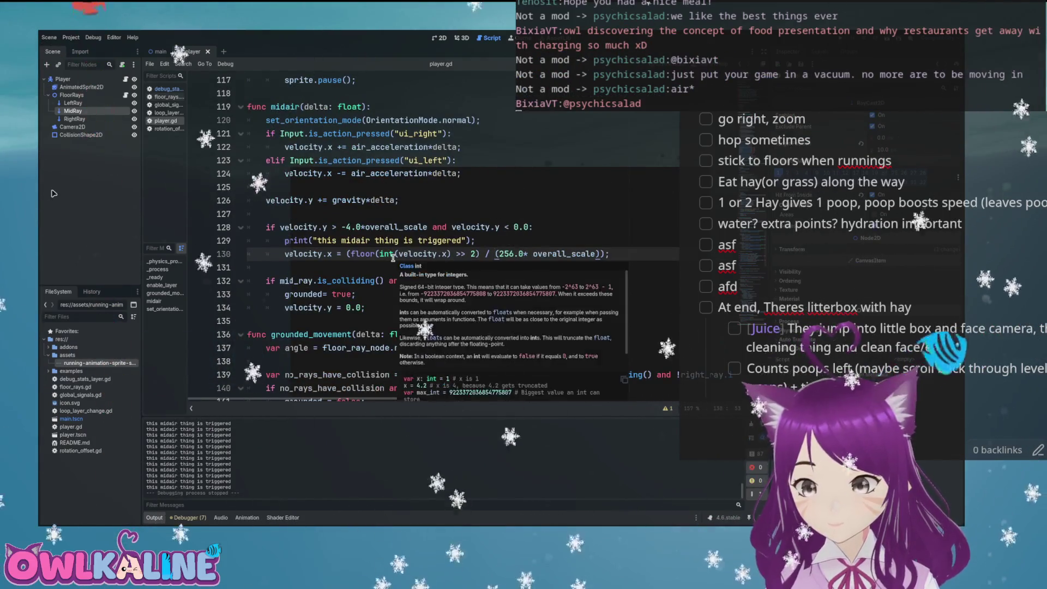
{"action": "left_click", "coordinate": [659, 253]}
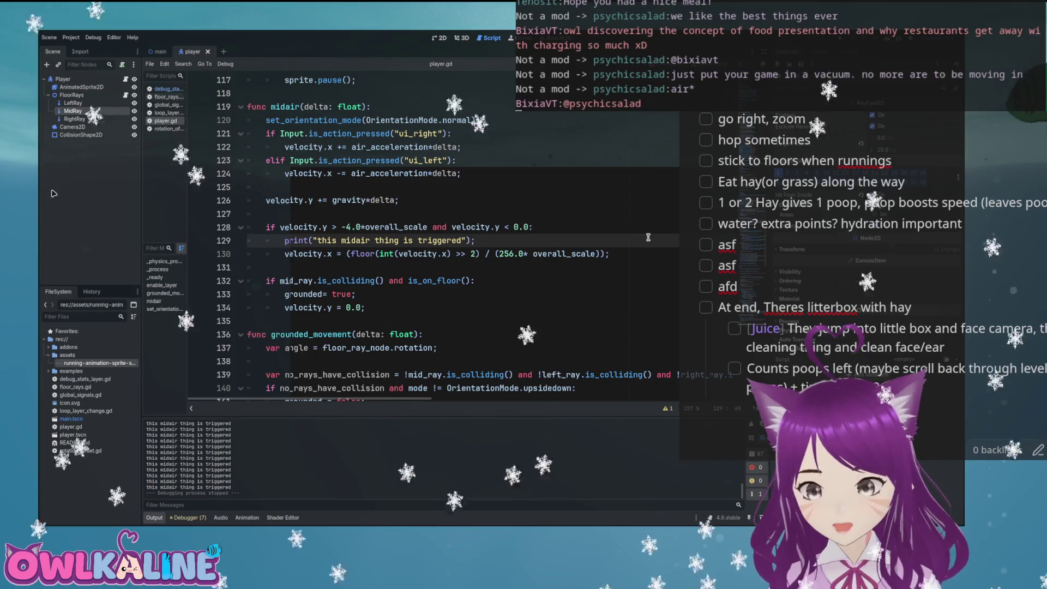
{"action": "key", "text": "Return"}
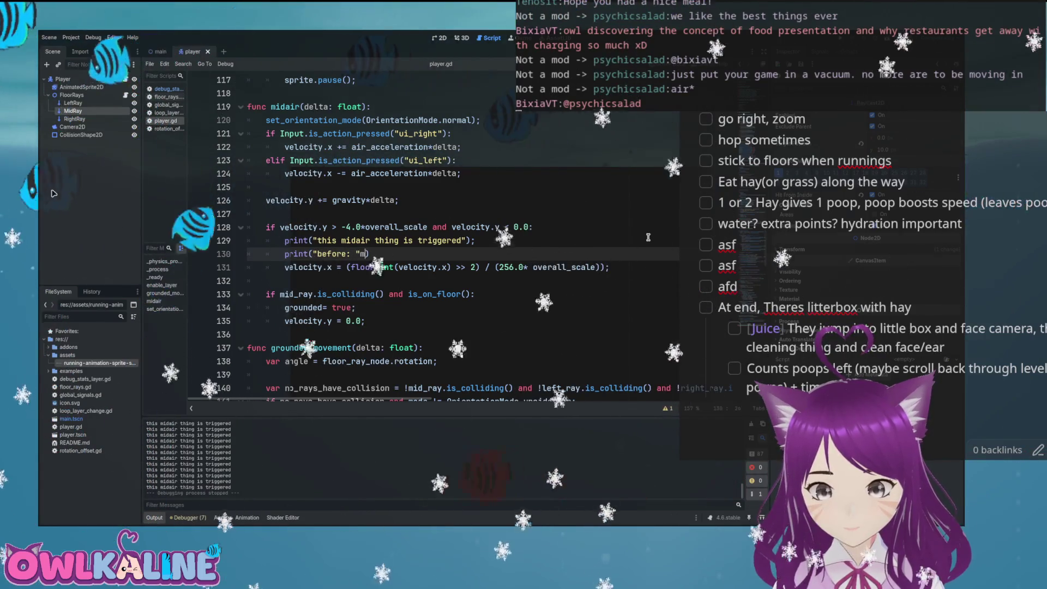
{"action": "key", "text": "Escape"}
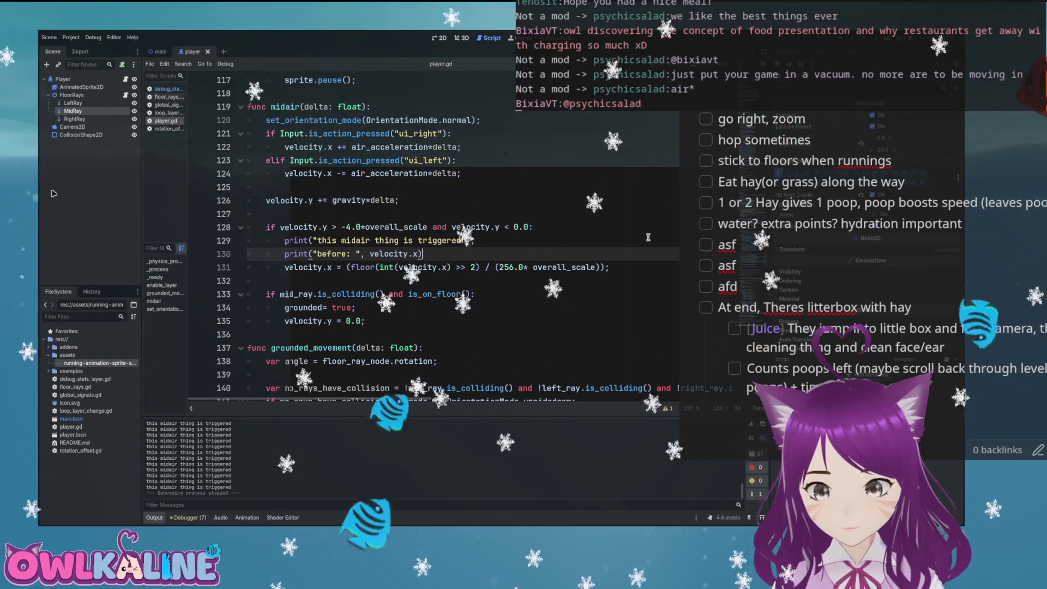
- Duplicate the print below the air-drag line as an "after" print, save, and run the game
{"action": "key", "text": "ctrl+c"}
{"action": "key", "text": "Down"}
{"action": "key", "text": "End"}
{"action": "key", "text": "Return"}
{"action": "key", "text": "ctrl+v"}
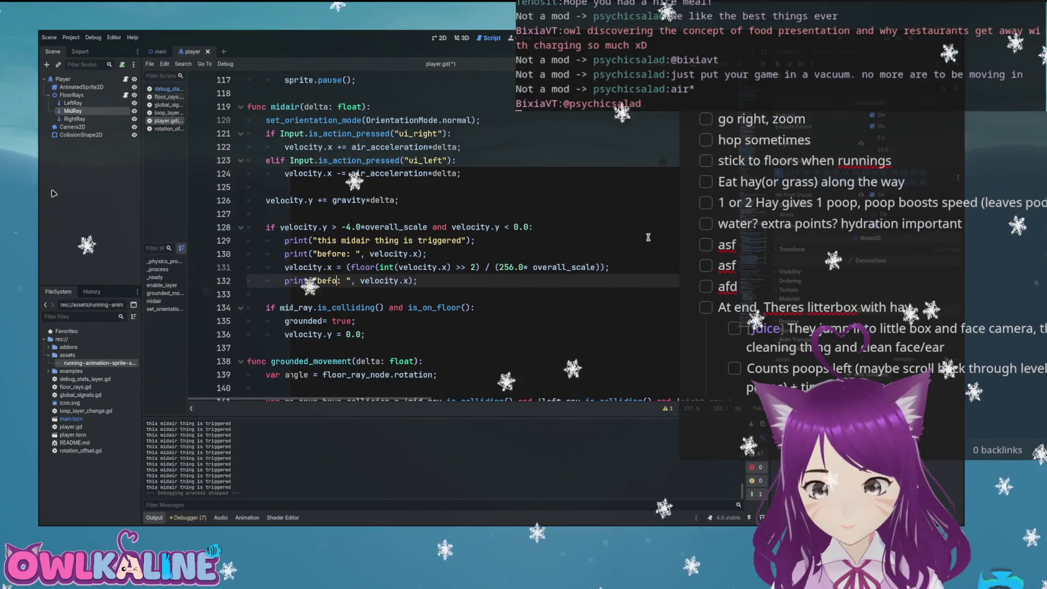
{"action": "key", "text": "ctrl+s"}
{"action": "left_click", "coordinate": [613, 229]}
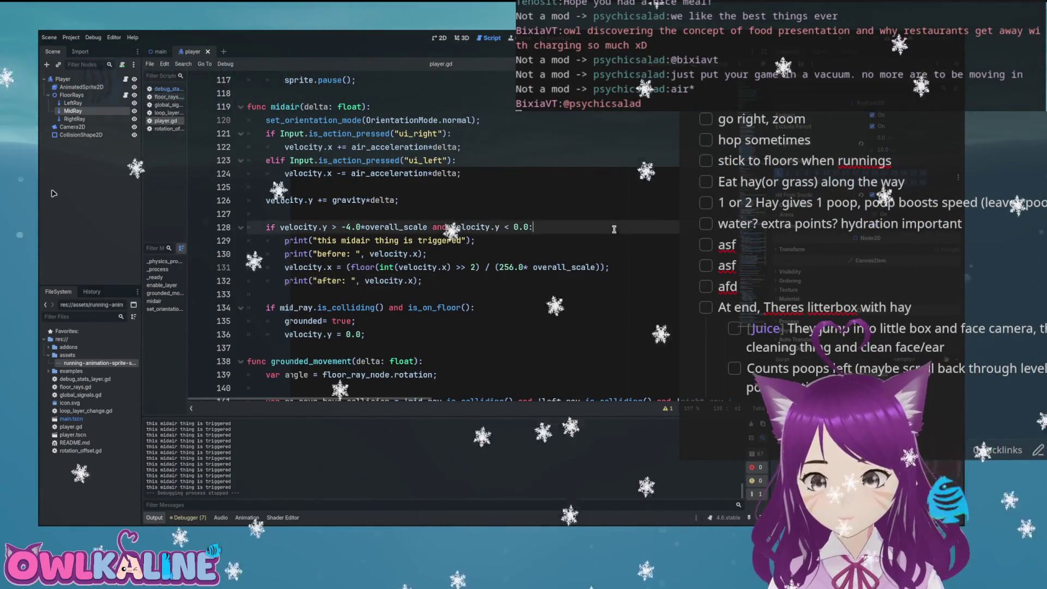
{"action": "key", "text": "F5"}
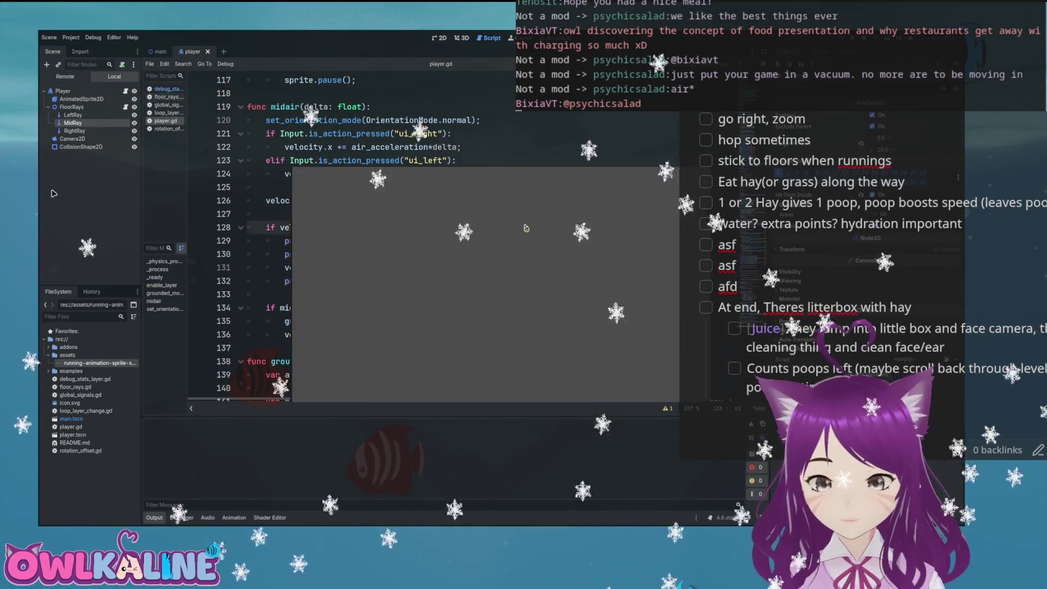
- Jump the bunny off the slope, then stop the game to read before/after velocity.x values
{"action": "key", "text": "space"}
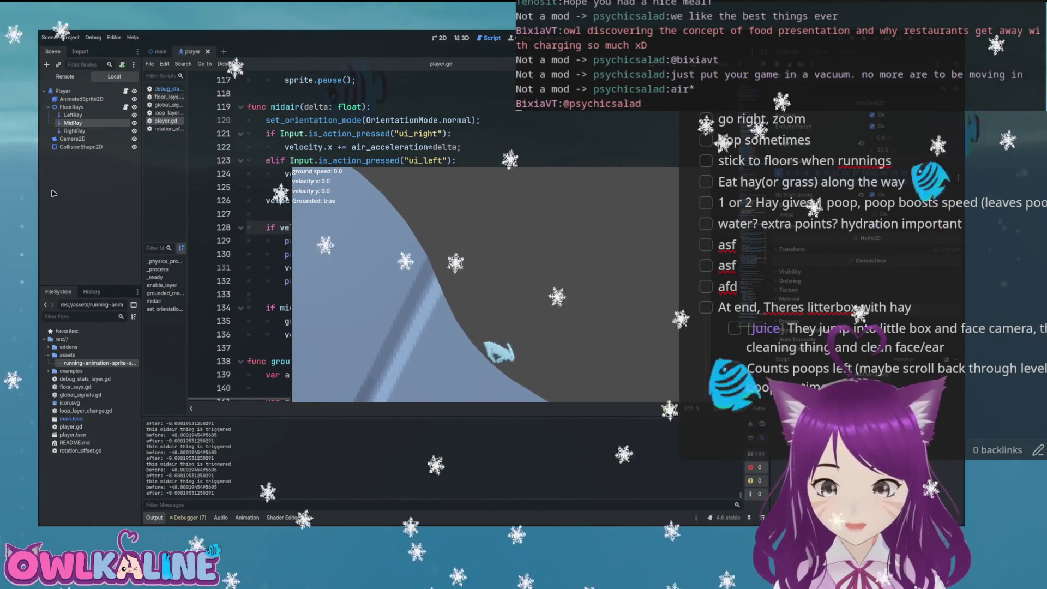
{"action": "key", "text": "F8"}
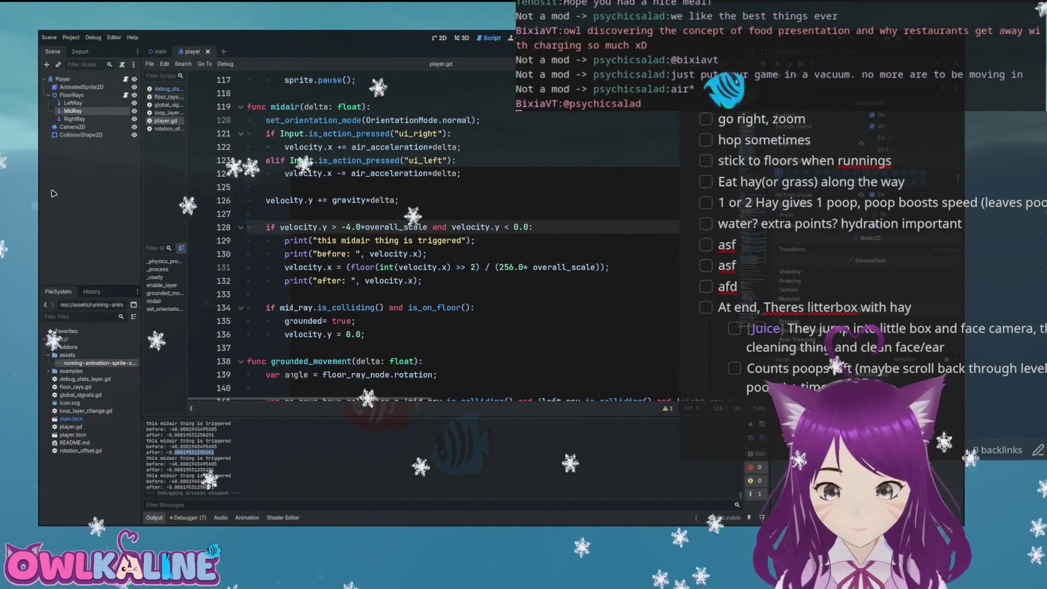
{"action": "left_click_drag", "start_coordinate": [525, 267], "coordinate": [580, 270]}
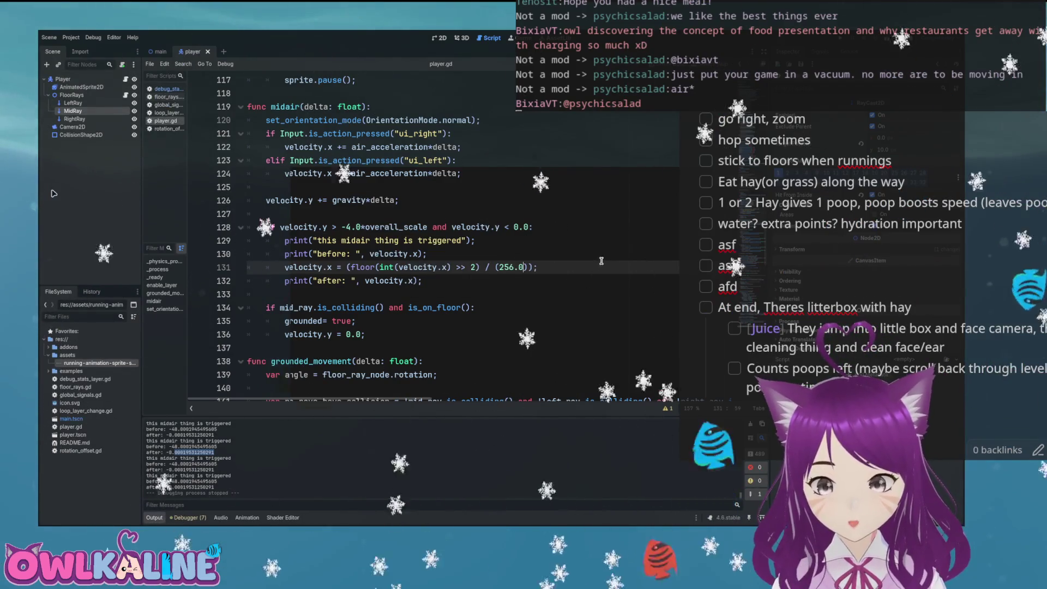
{"action": "scroll", "coordinate": [545, 237], "scroll_direction": "up", "scroll_amount": 7}
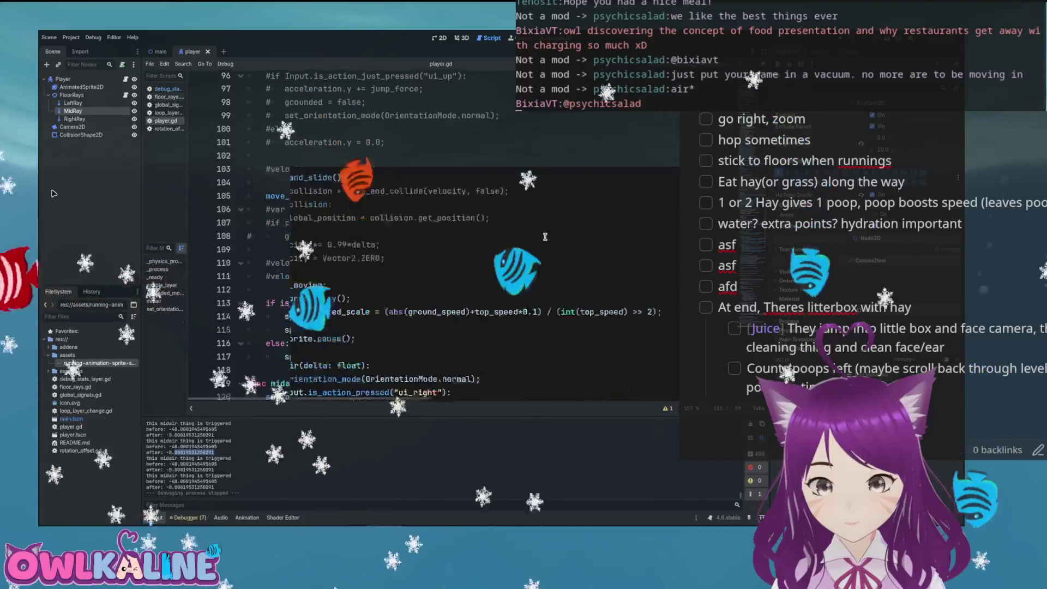
{"action": "scroll", "coordinate": [341, 185], "scroll_direction": "up", "scroll_amount": 4}
{"action": "scroll", "coordinate": [382, 218], "scroll_direction": "down", "scroll_amount": 10}
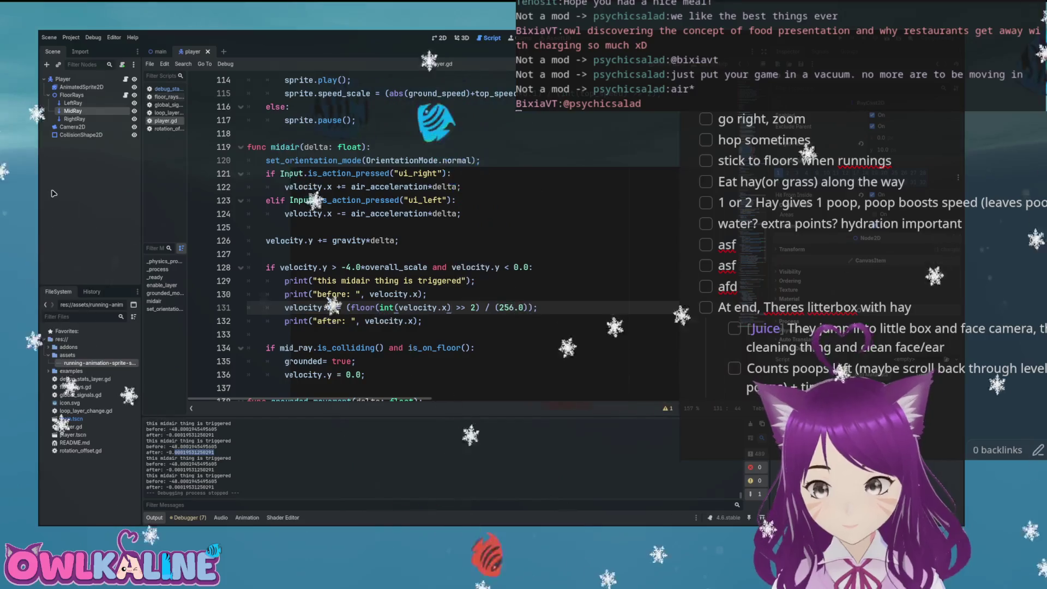
{"action": "key", "text": "F5"}
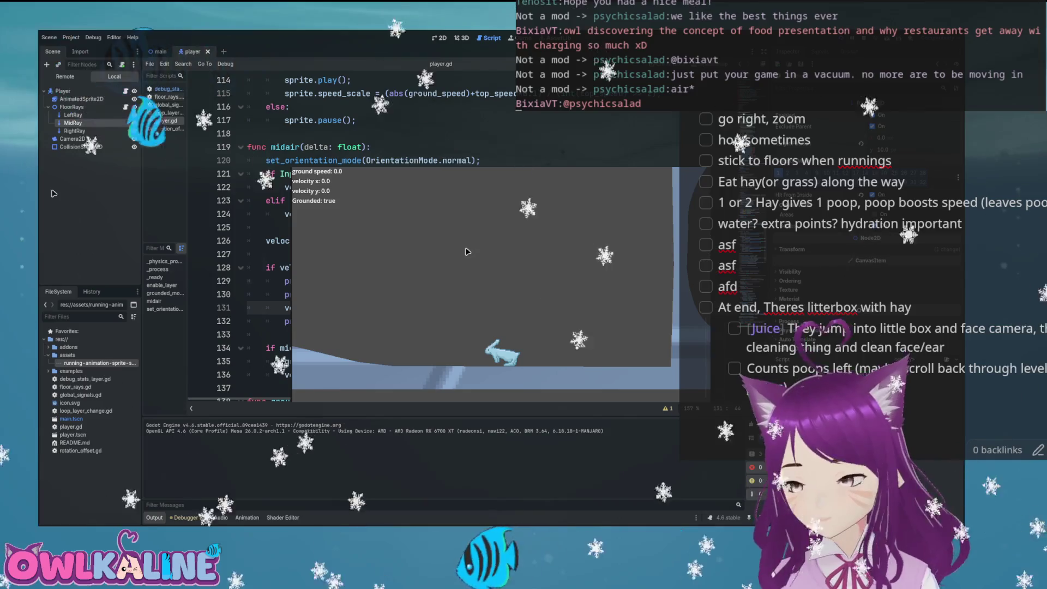
{"action": "key", "text": "Left"}
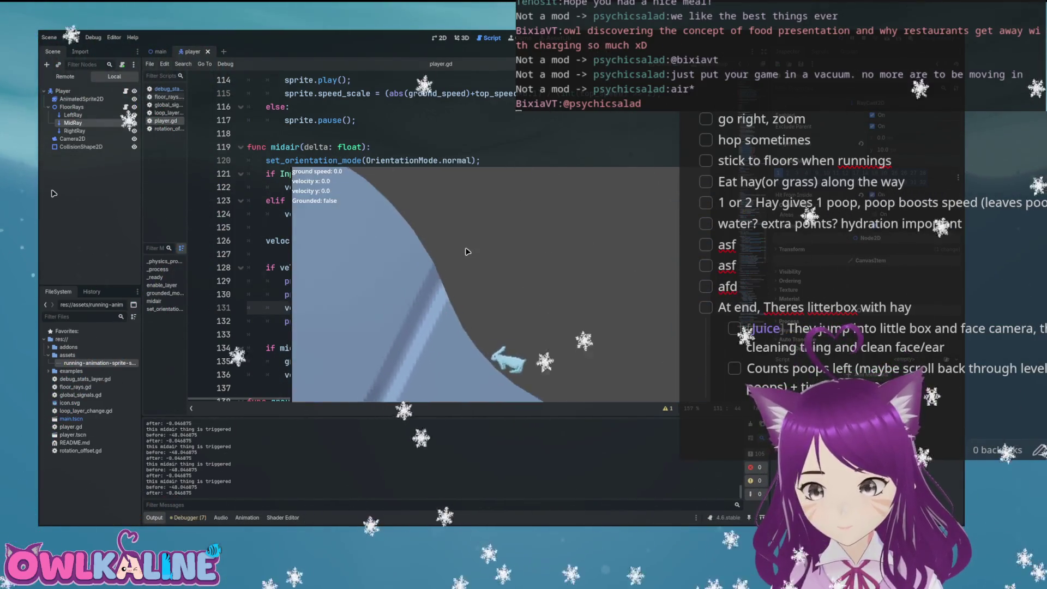
{"action": "key", "text": "Left"}
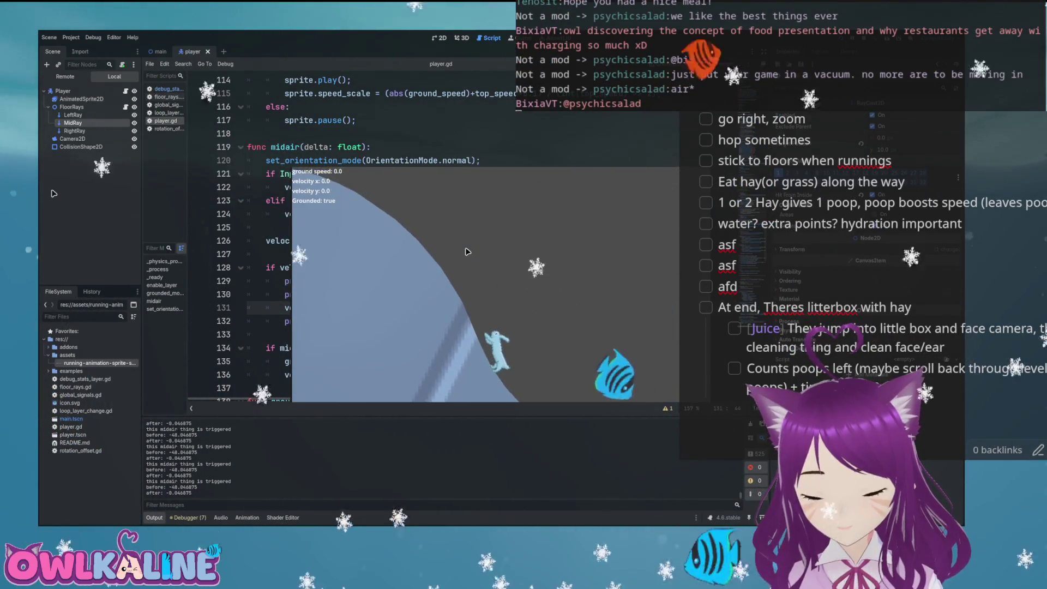
{"action": "key", "text": "F8"}
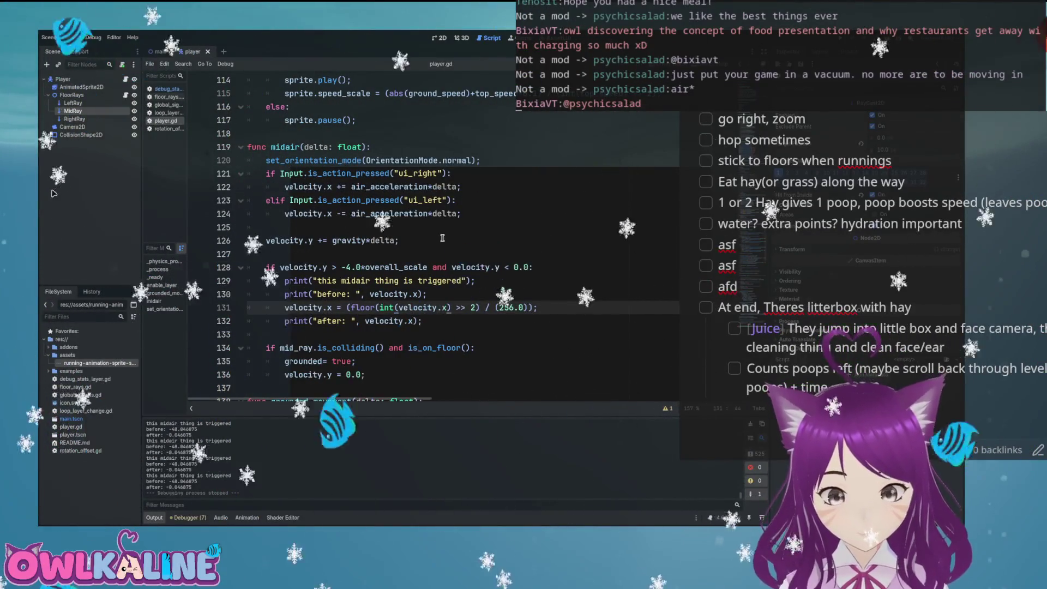
{"action": "key", "text": "alt+Tab"}
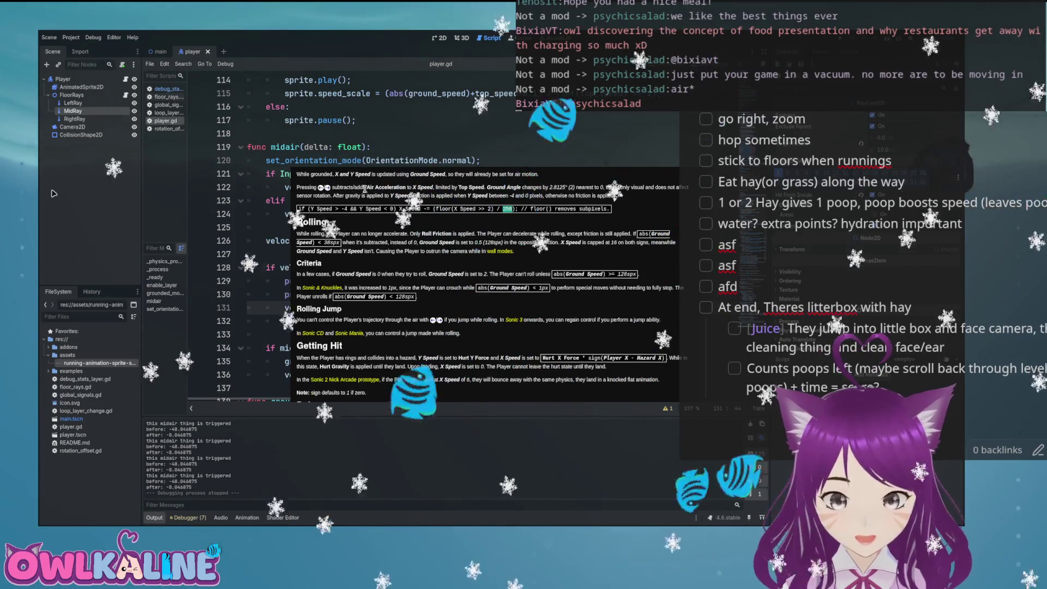
{"action": "left_click_drag", "start_coordinate": [377, 187], "coordinate": [395, 187]}
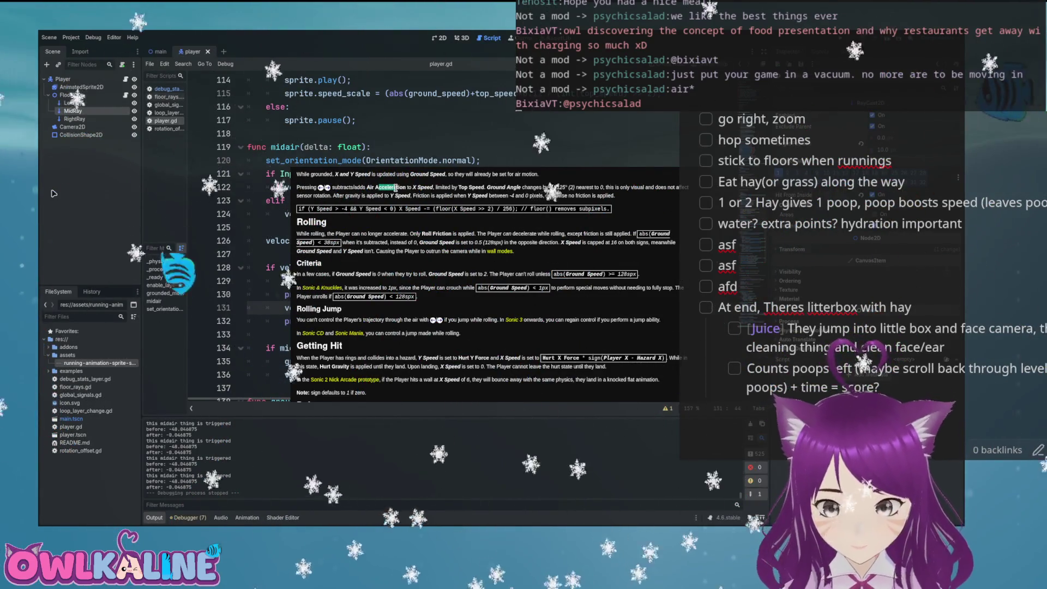
{"action": "double_click", "coordinate": [444, 187]}
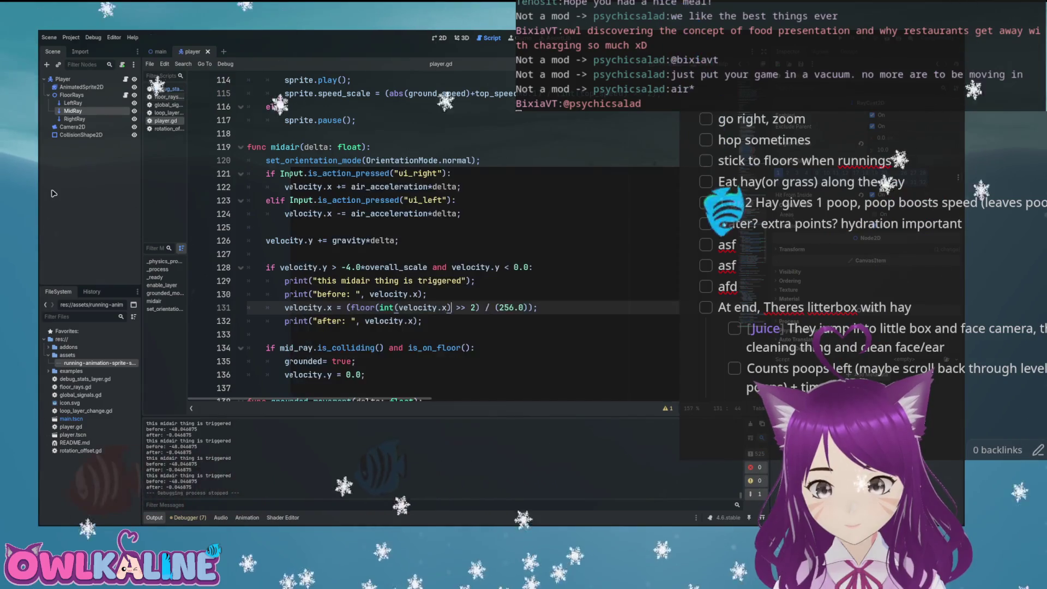
{"action": "left_click", "coordinate": [490, 188]}
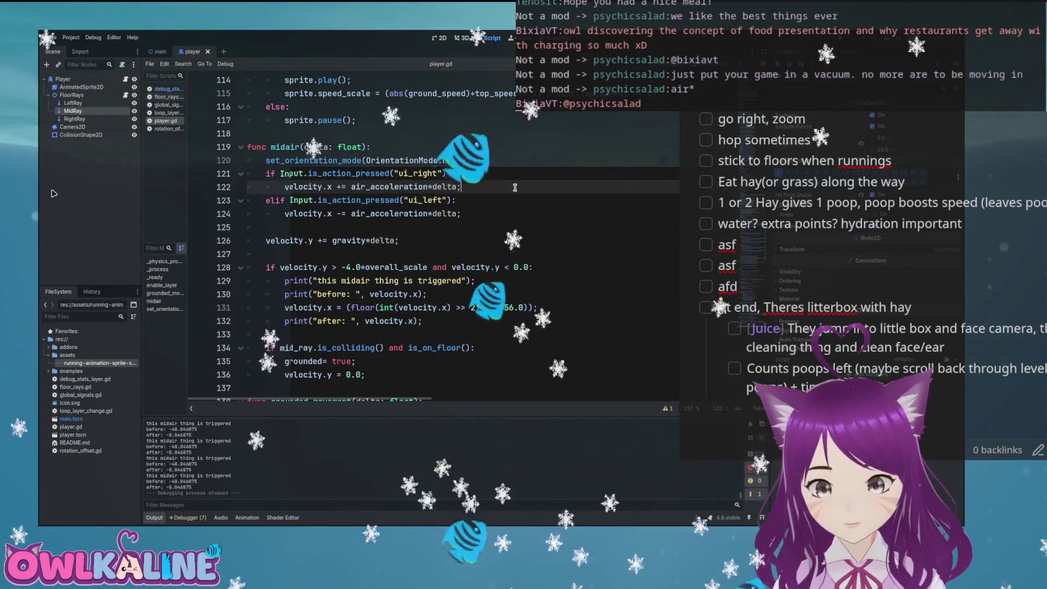
- Under the rightward air acceleration, add: if velocity.x > top_speed, set velocity.x = top_speed
{"action": "key", "text": "Return"}
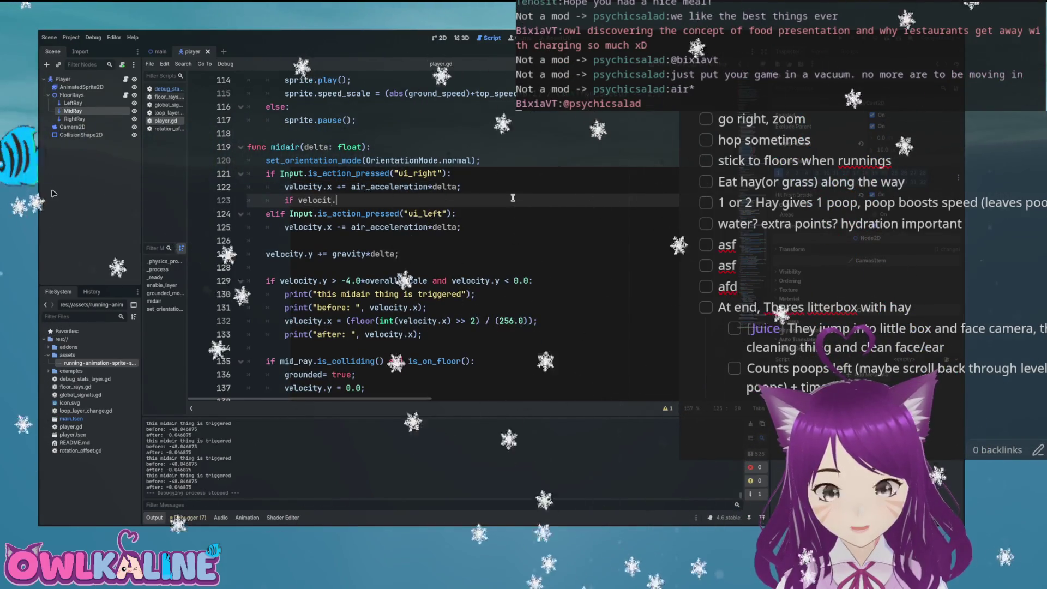
{"action": "type", "text": "x"}
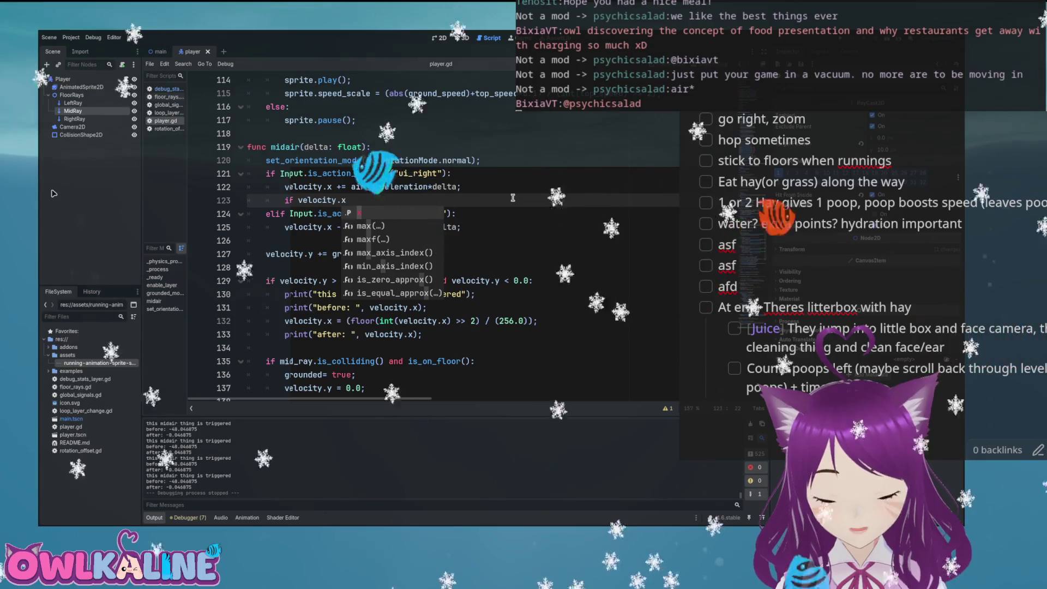
{"action": "type", "text": " > t"}
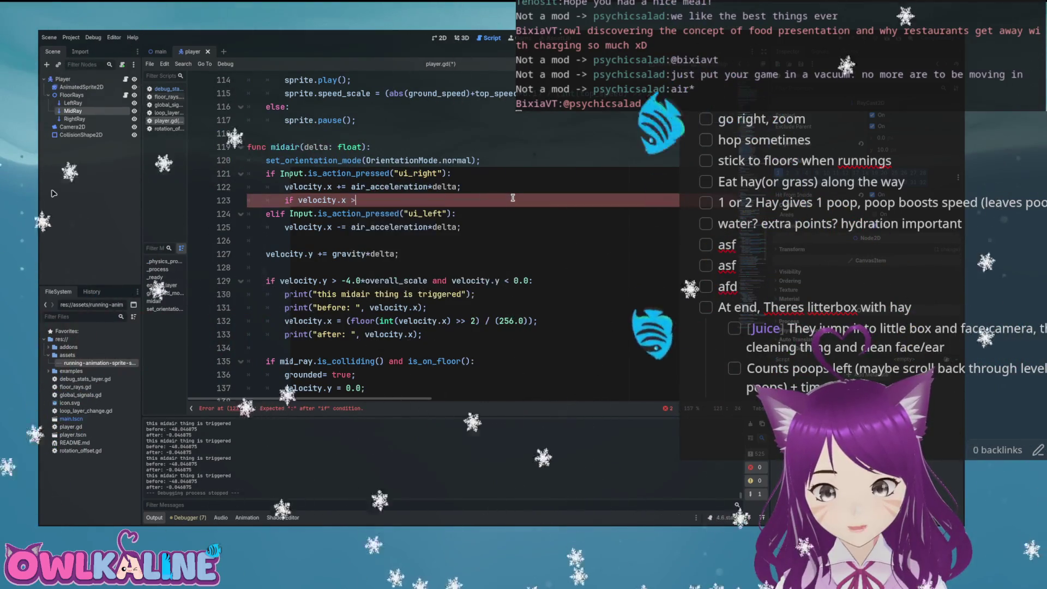
{"action": "type", "text": "op"}
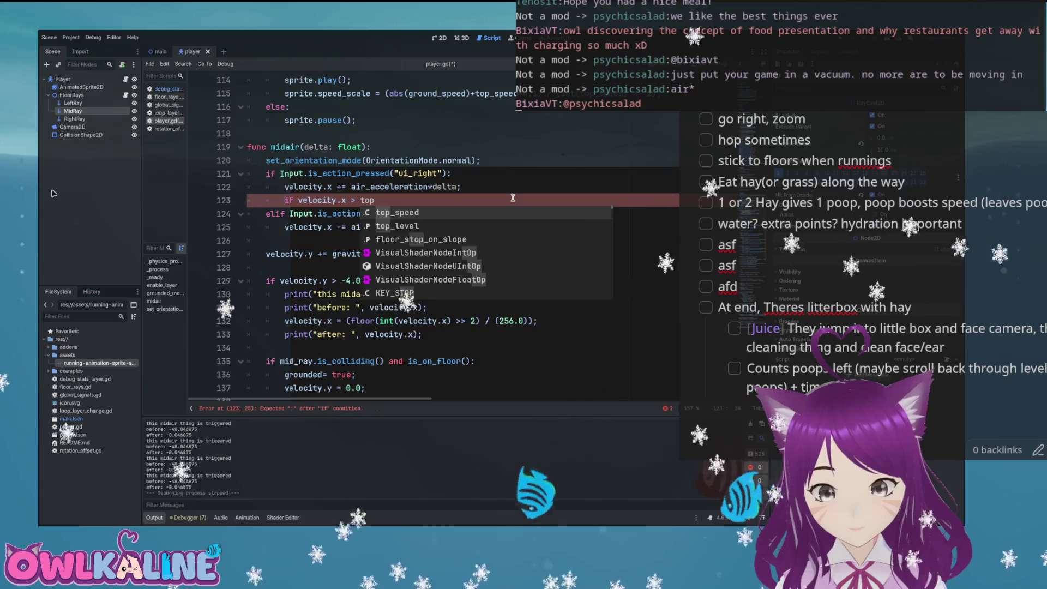
{"action": "key", "text": "Return"}
{"action": "type", "text": ":"}
{"action": "key", "text": "Return"}
{"action": "type", "text": "velocity.x = top_"}
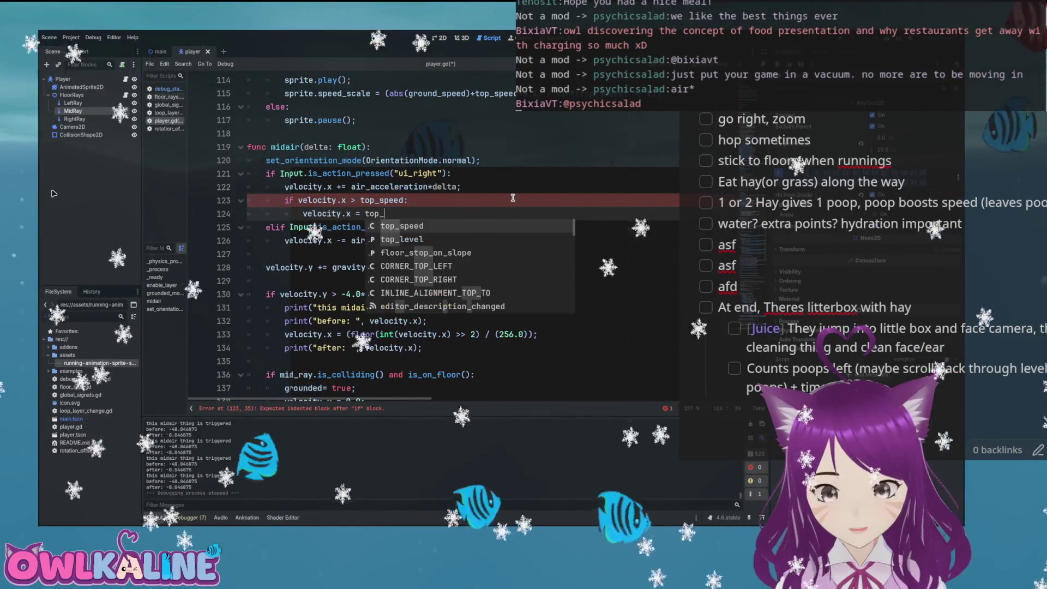
{"action": "key", "text": "Return"}
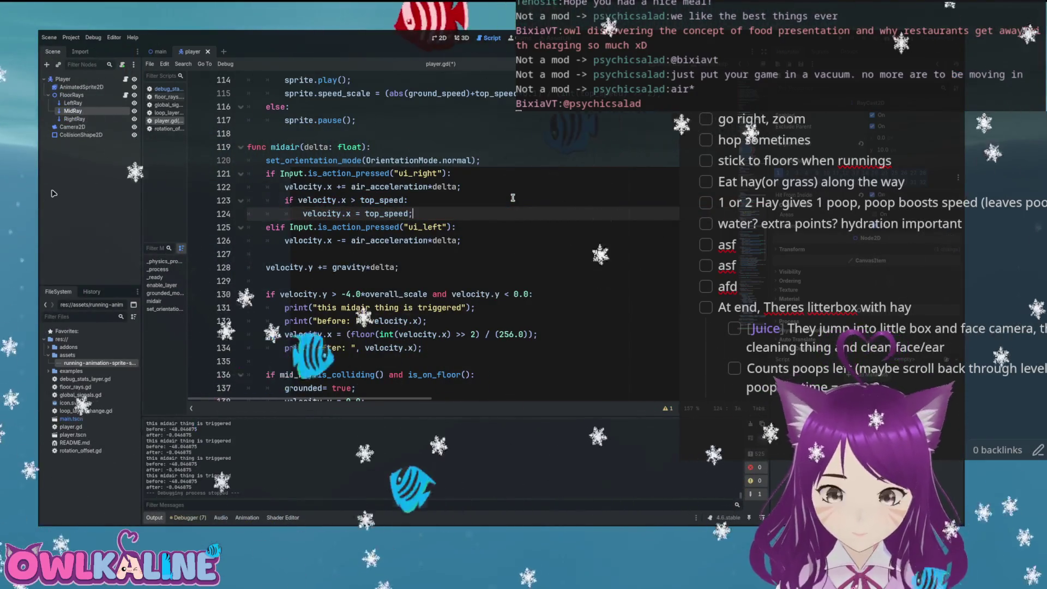
- Paste the cap under the leftward acceleration as velocity.x < -top_speed clamped to -top_speed, save, and run
{"action": "key", "text": "shift+Up"}
{"action": "key", "text": "shift+Home"}
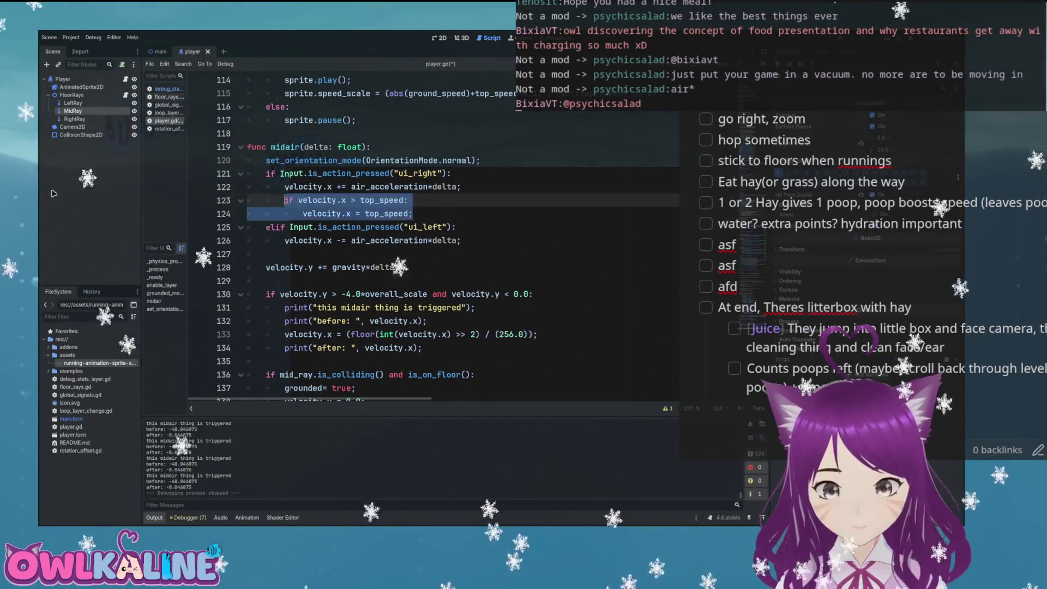
{"action": "key", "text": "ctrl+c"}
{"action": "left_click", "coordinate": [470, 256]}
{"action": "key", "text": "ctrl+v"}
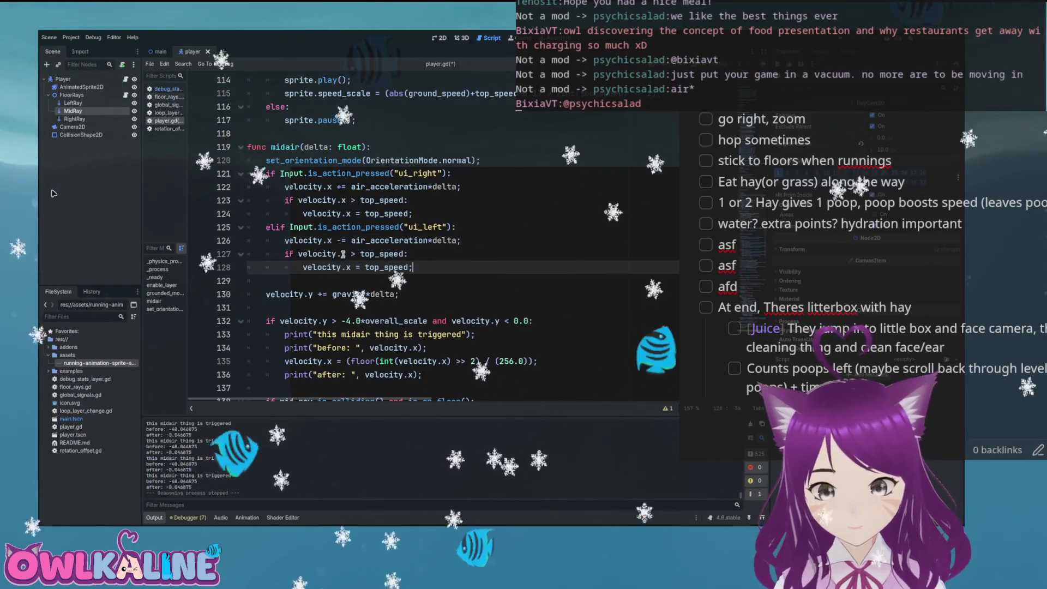
{"action": "key", "text": "shift+Right"}
{"action": "type", "text": "< "}
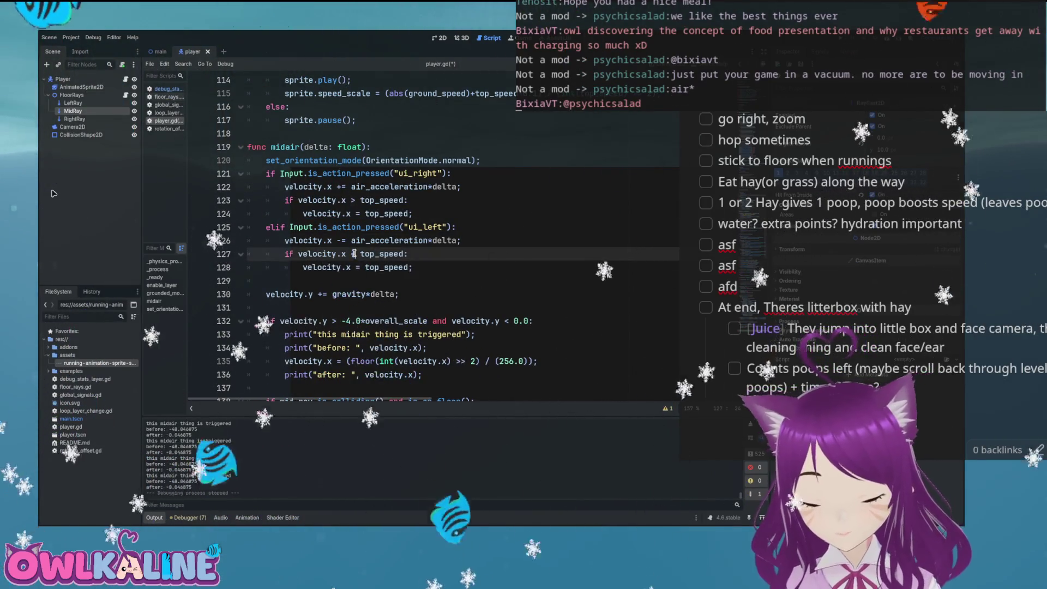
{"action": "type", "text": "-"}
{"action": "key", "text": "Down"}
{"action": "key", "text": "ctrl+s"}
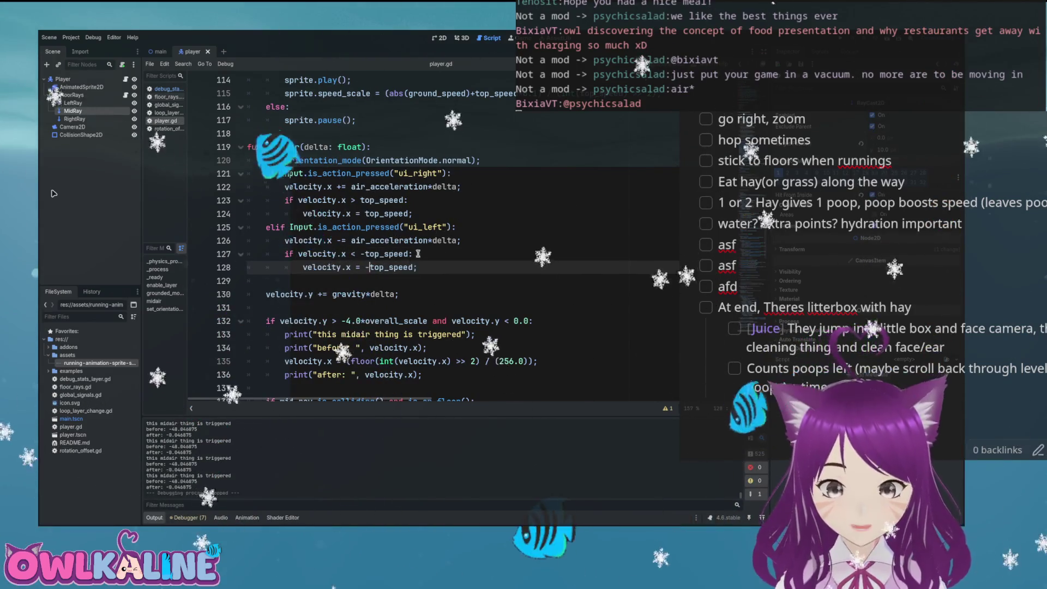
{"action": "double_click", "coordinate": [445, 240]}
{"action": "key", "text": "F5"}
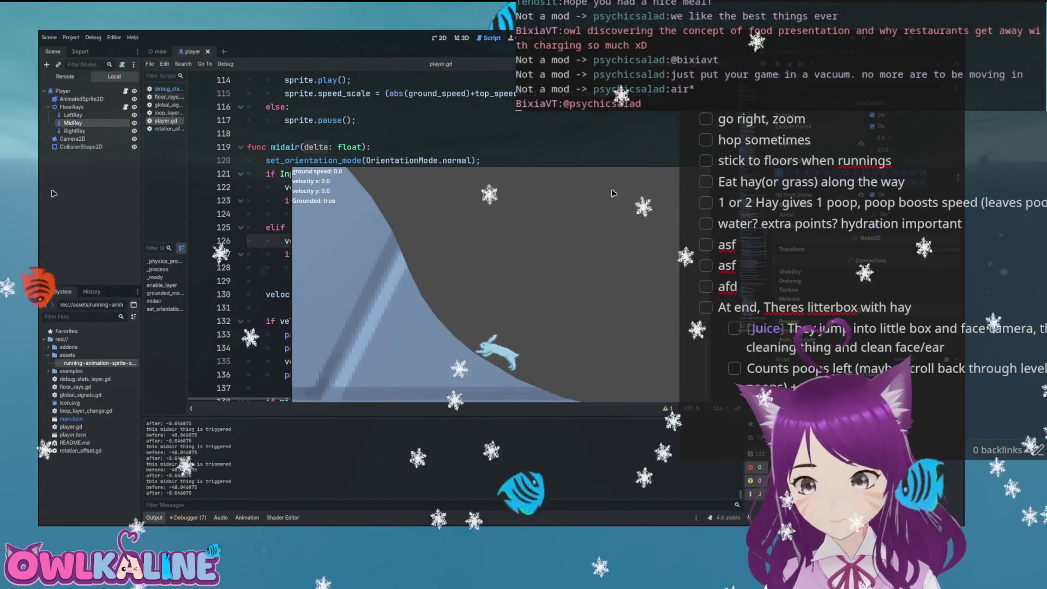
- Stop the test game and bring the midair() code with its top_speed caps back into view
{"action": "key", "text": "F8"}
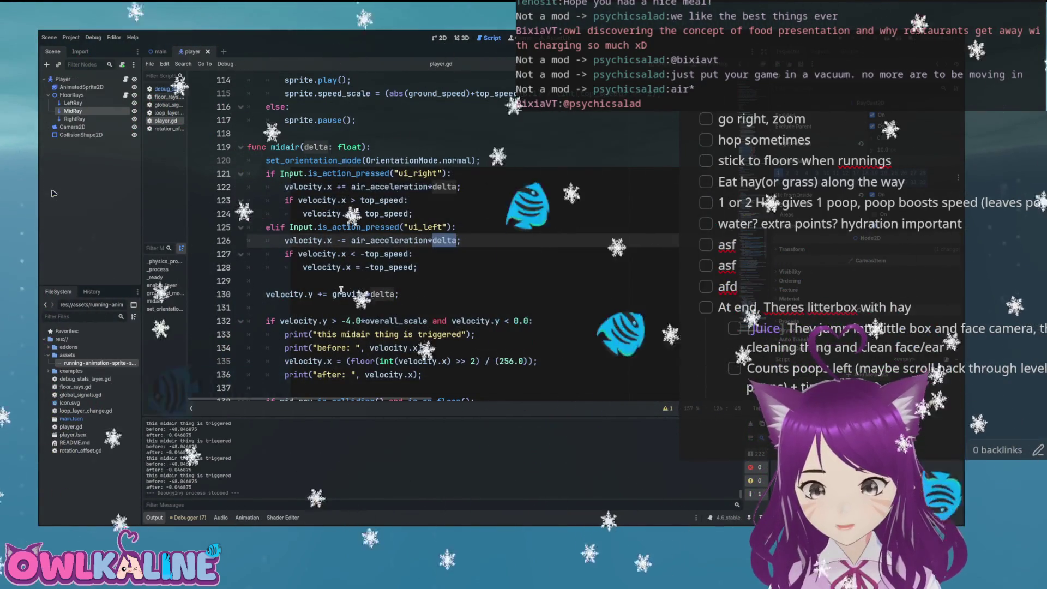
{"action": "left_click", "coordinate": [311, 294]}
{"action": "scroll", "coordinate": [310, 294], "scroll_direction": "down", "scroll_amount": 2}
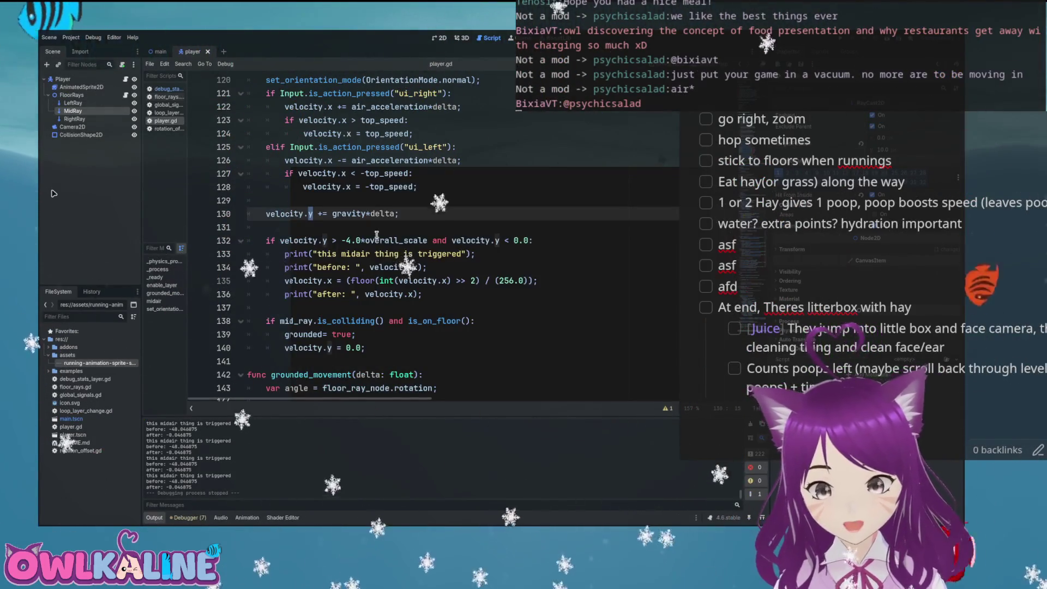
- Insert a "# friction?" comment line between the gravity line and the midair slowdown check
{"action": "left_click_drag", "start_coordinate": [400, 214], "coordinate": [249, 213]}
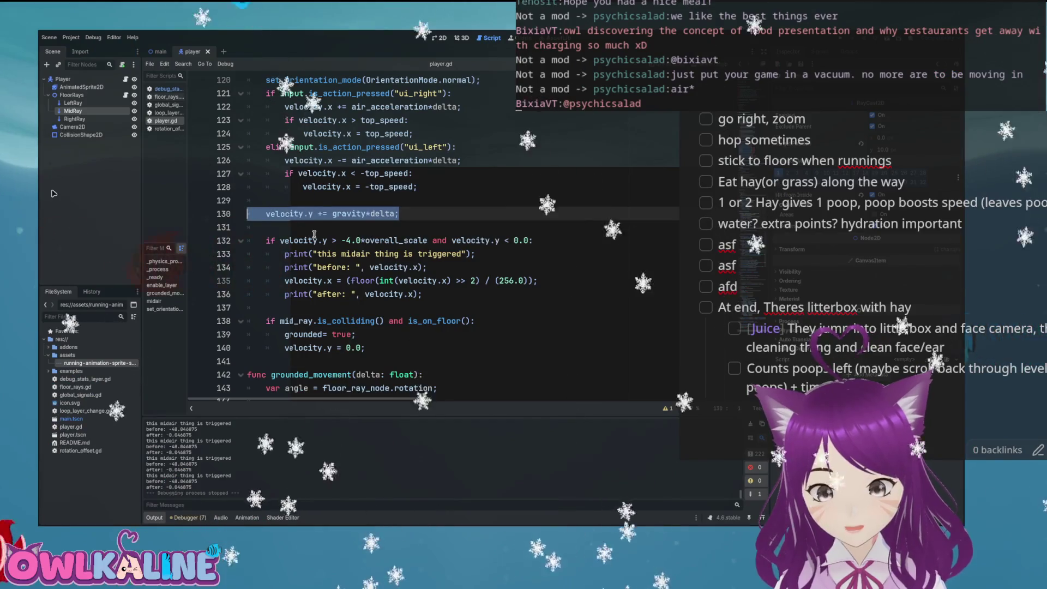
{"action": "left_click_drag", "start_coordinate": [293, 240], "coordinate": [506, 240]}
{"action": "left_click", "coordinate": [354, 231]}
{"action": "key", "text": "Return"}
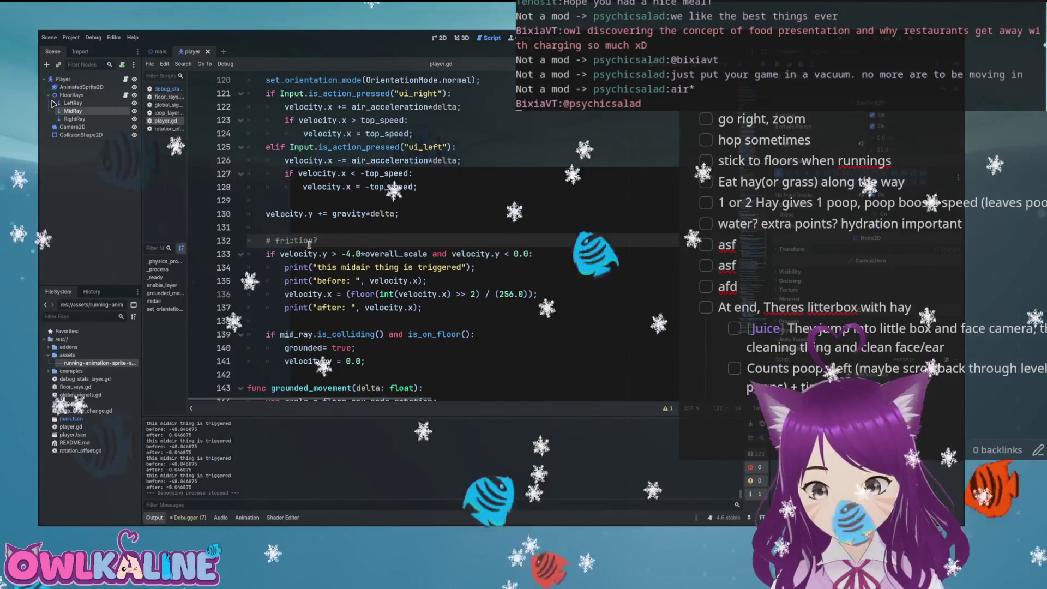
- Start a print("velocity y: line under the comment, undo it, and rerun the game
{"action": "left_click", "coordinate": [337, 240]}
{"action": "key", "text": "Return"}
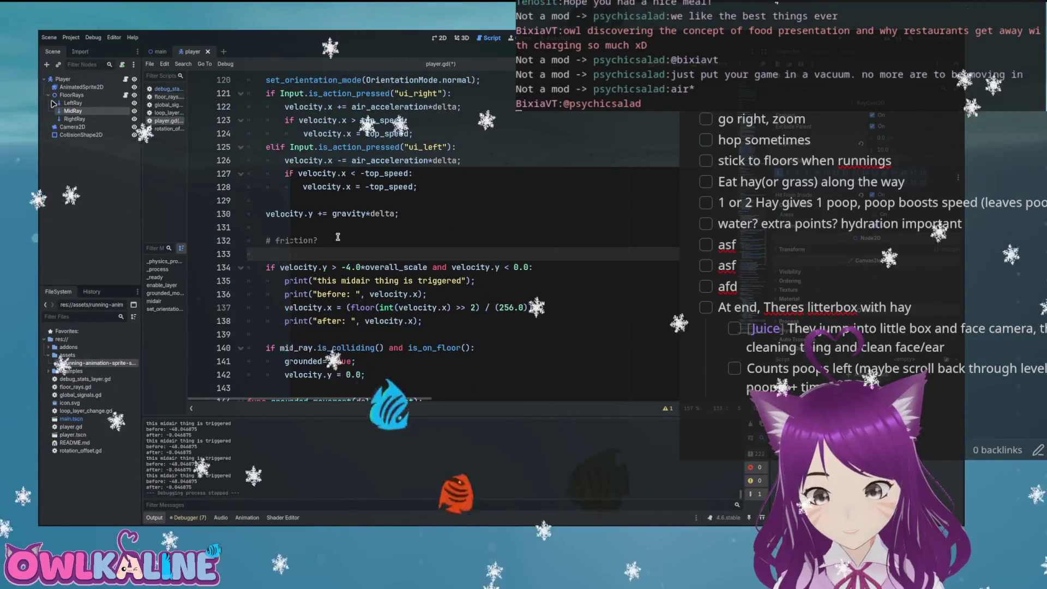
{"action": "type", "text": "print(\"vel"}
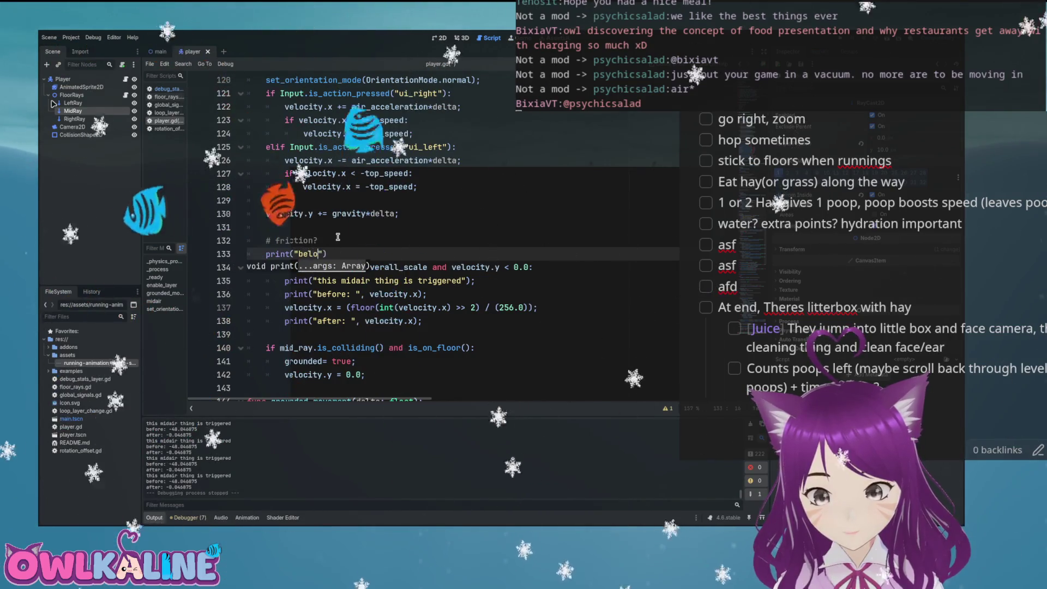
{"action": "type", "text": "ocity y:"}
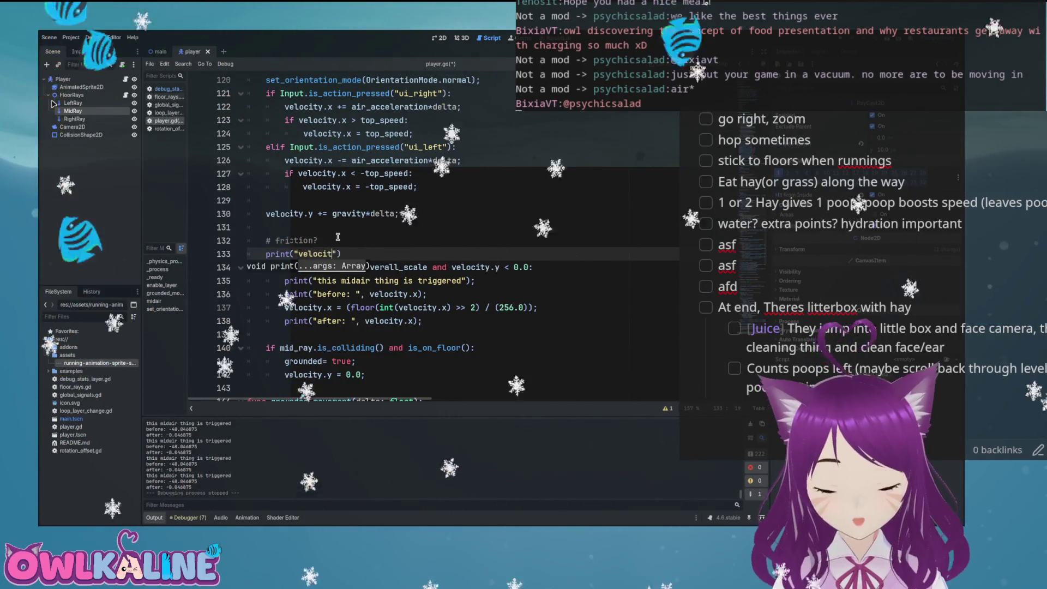
{"action": "key", "text": "ctrl+z"}
{"action": "key", "text": "ctrl+z"}
{"action": "key", "text": "ctrl+z"}
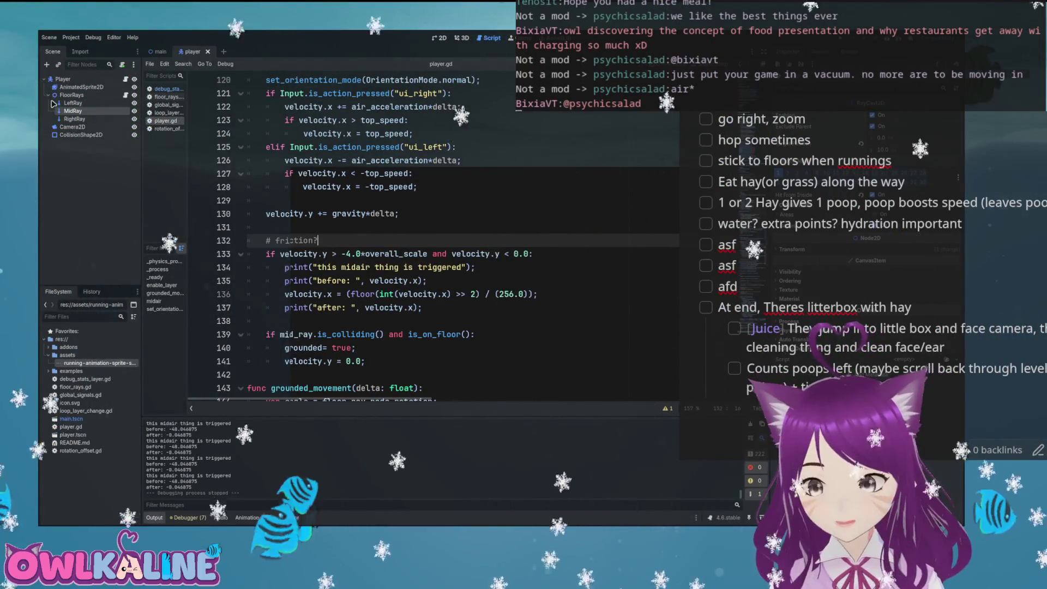
{"action": "key", "text": "F5"}
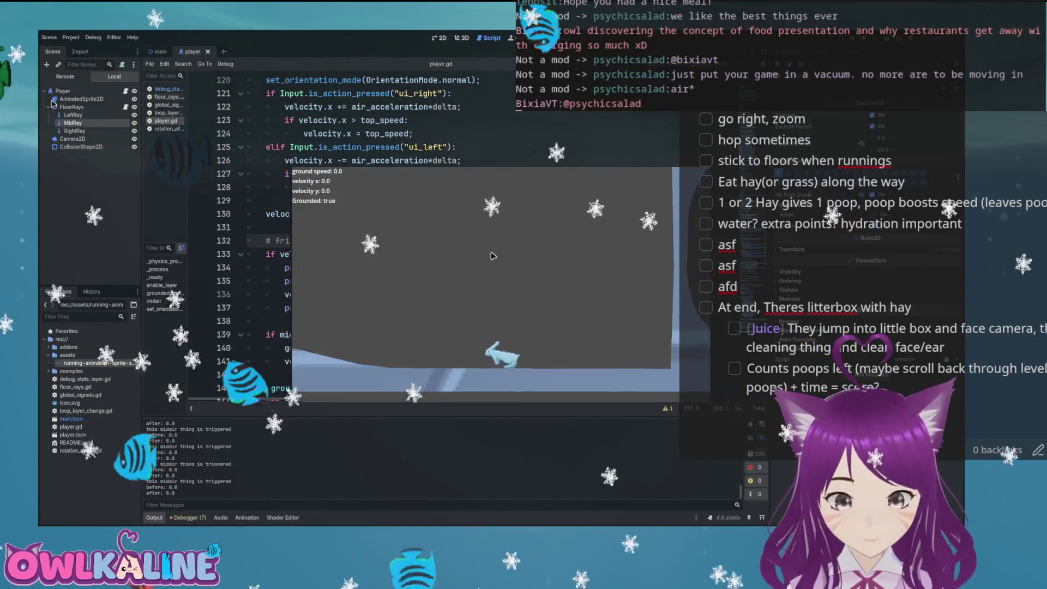
- Make the bunny jump twice in the running game, then stop it
{"action": "key", "text": "space"}
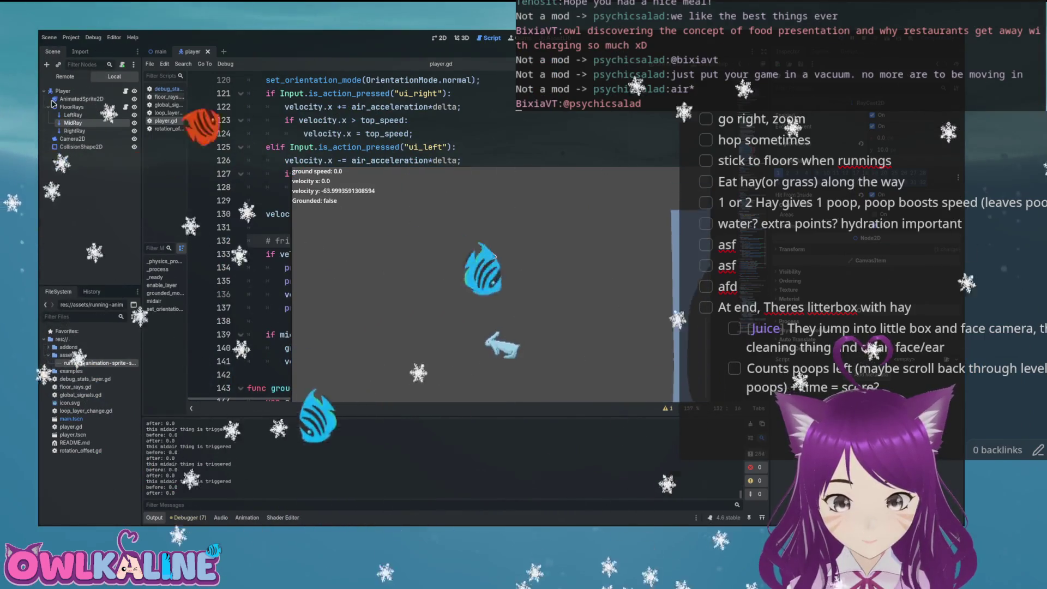
{"action": "key", "text": "space"}
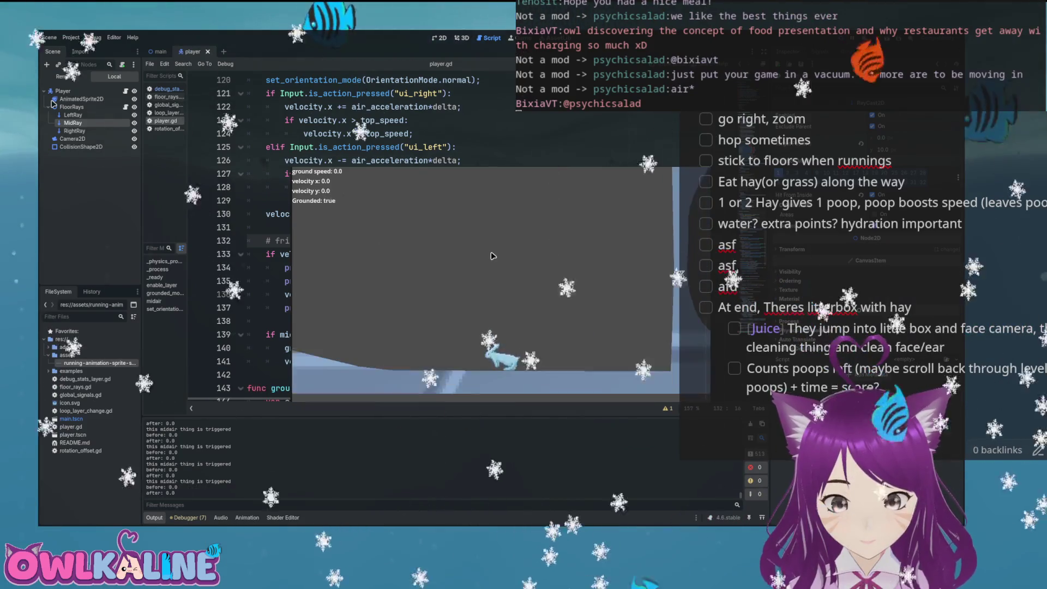
{"action": "key", "text": "F8"}
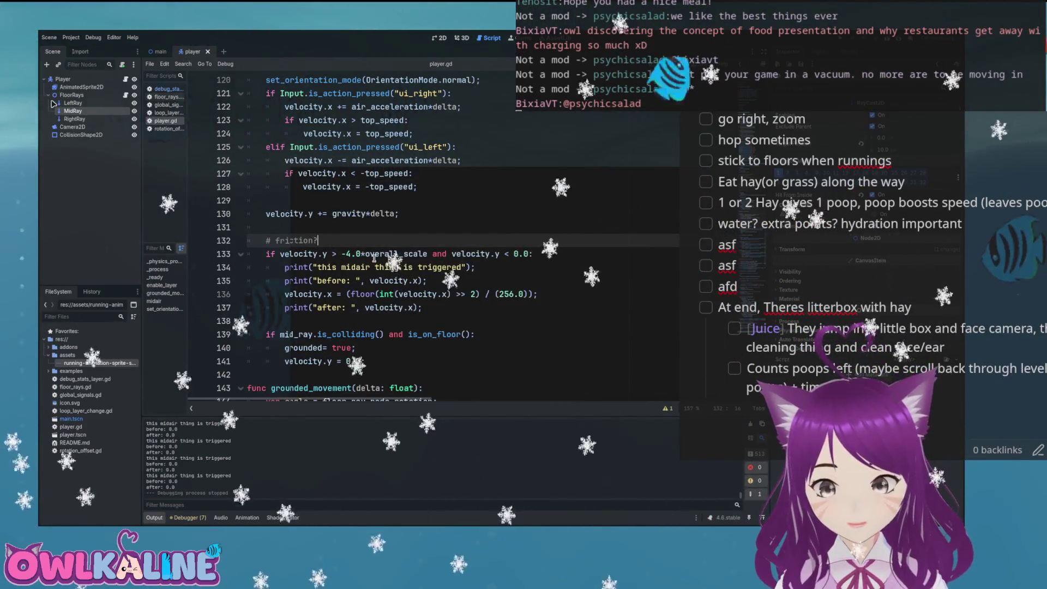
- Change the midair drag threshold on line 133 from -4.0 to -1.0*overall_scale and test-run it
{"action": "double_click", "coordinate": [382, 254]}
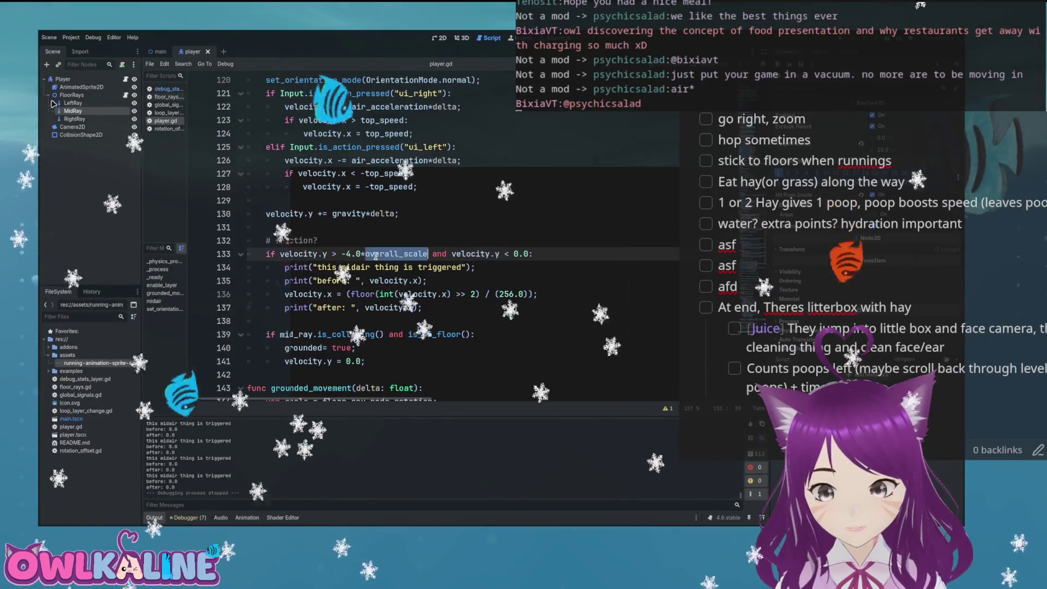
{"action": "double_click", "coordinate": [348, 254]}
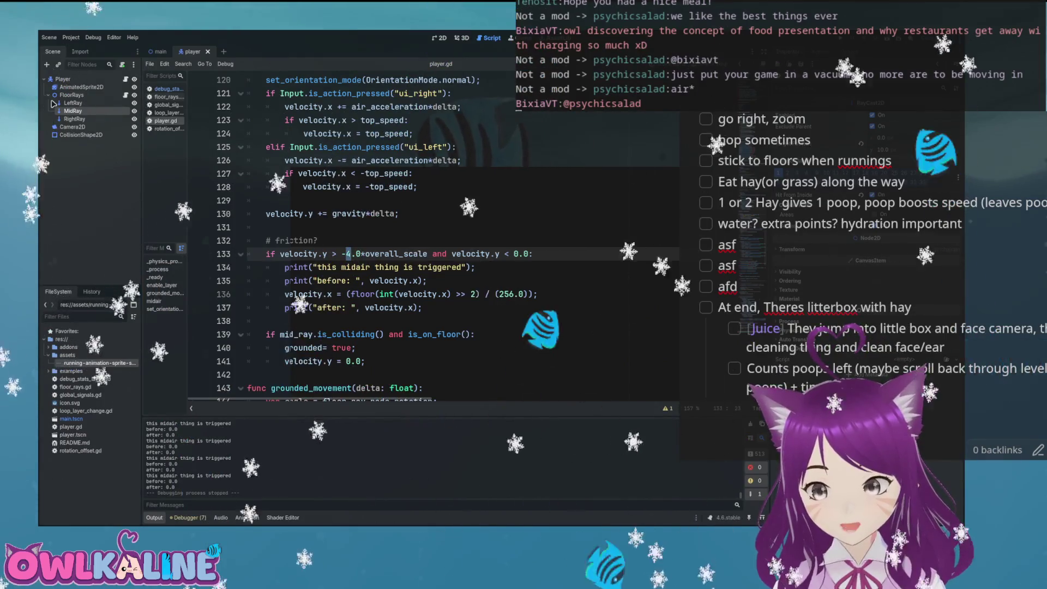
{"action": "key", "text": "F5"}
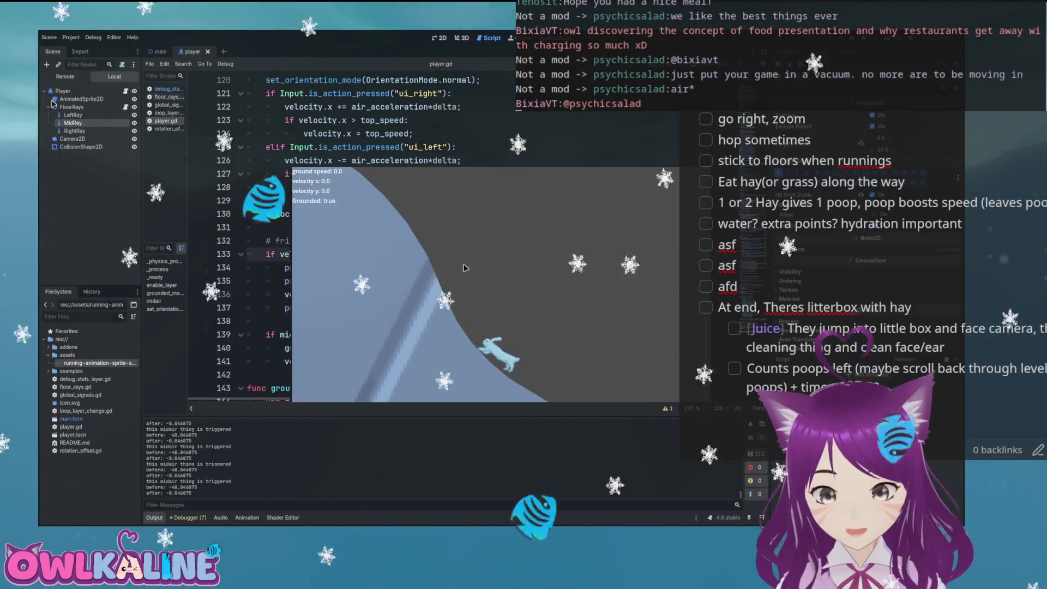
{"action": "key", "text": "F8"}
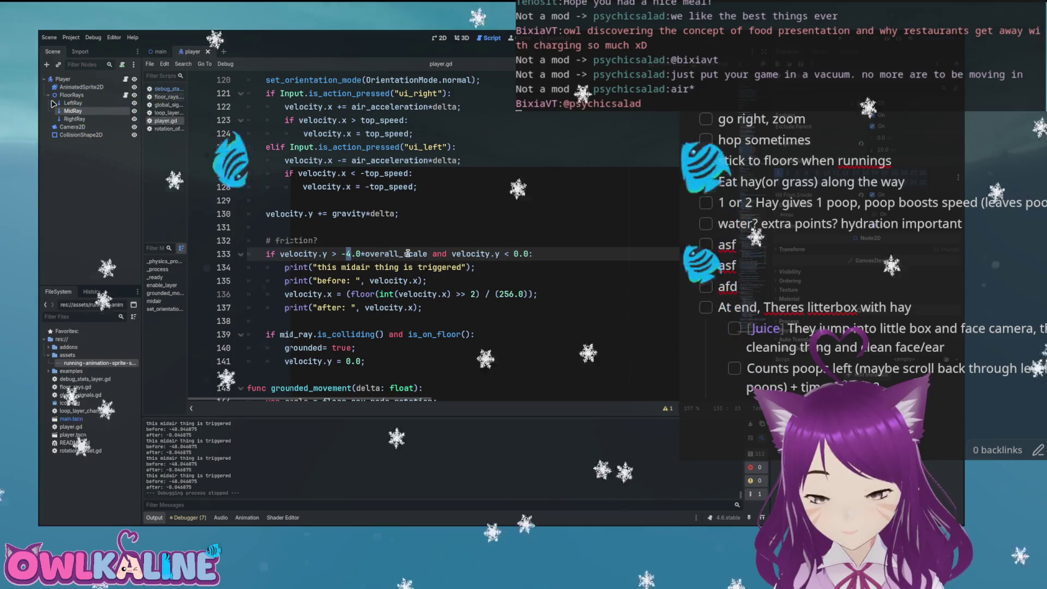
{"action": "left_click", "coordinate": [349, 254]}
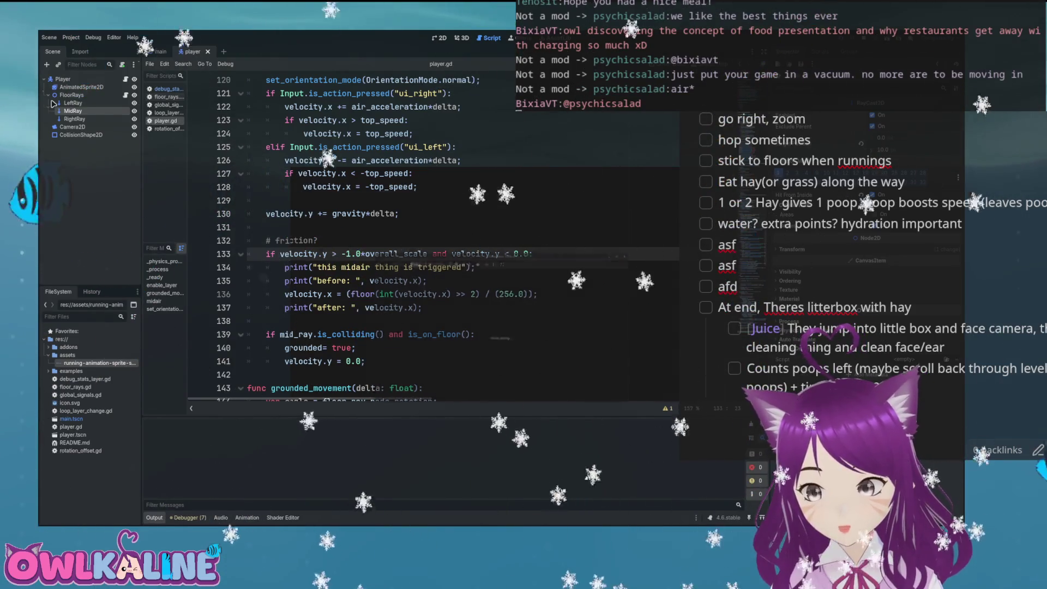
{"action": "key", "text": "F5"}
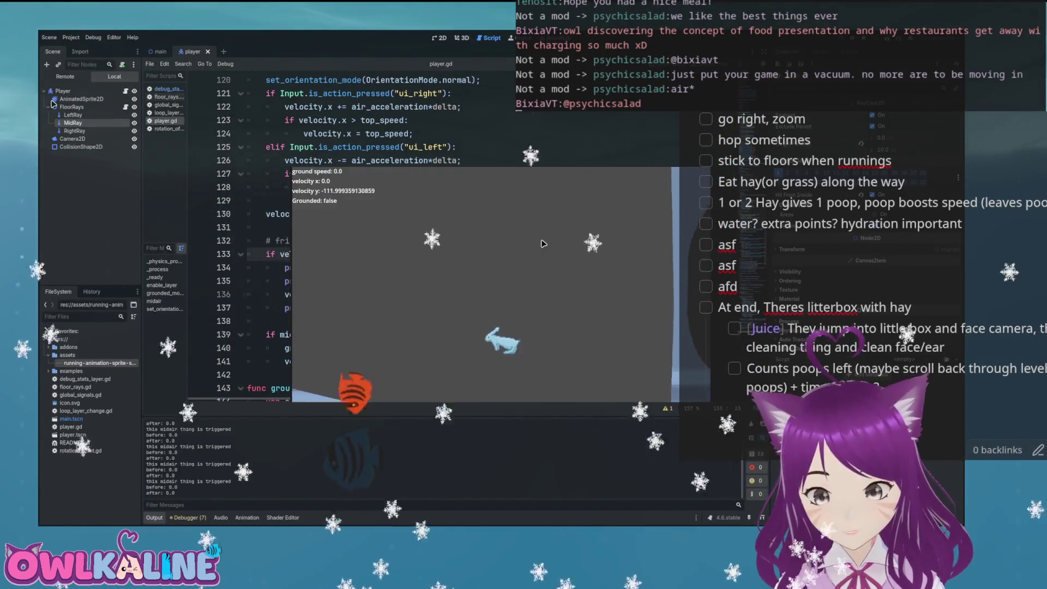
{"action": "key", "text": "Right"}
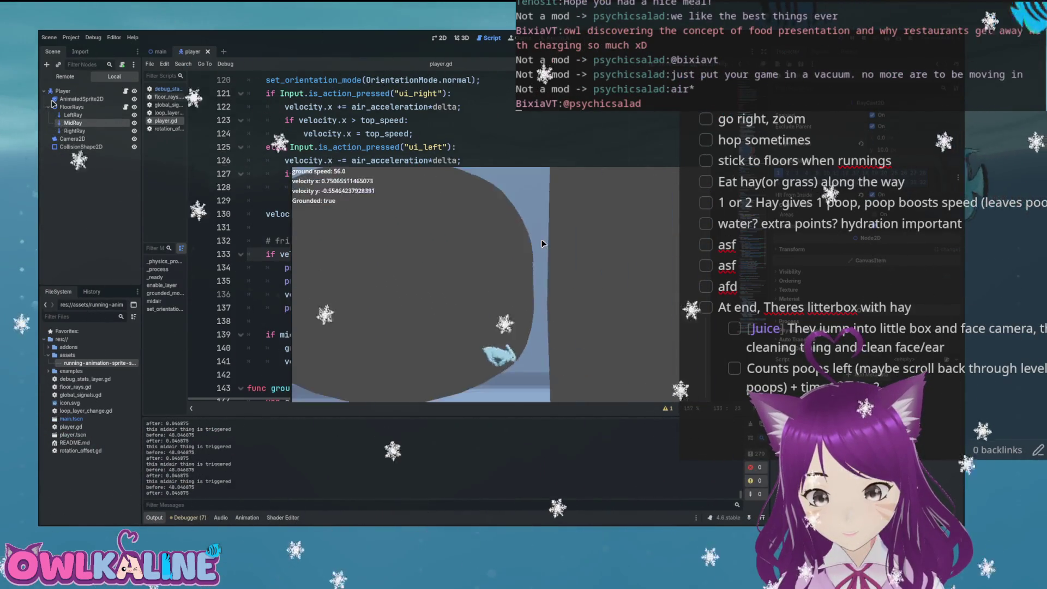
{"action": "key", "text": "Left"}
{"action": "key", "text": "Right"}
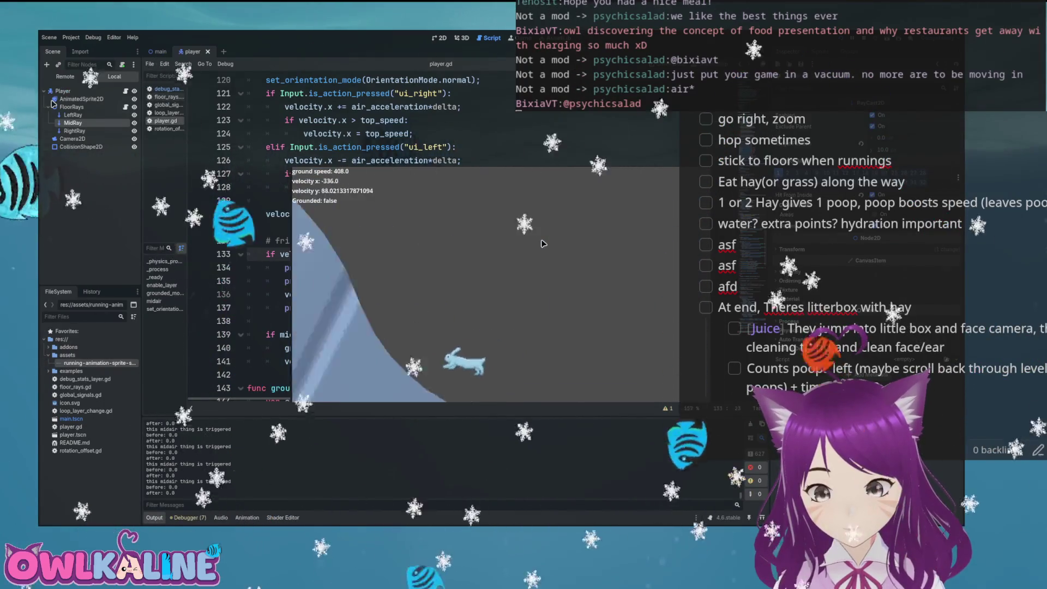
{"action": "key", "text": "F8"}
{"action": "left_click", "coordinate": [285, 294]}
{"action": "key", "text": "ctrl+k"}
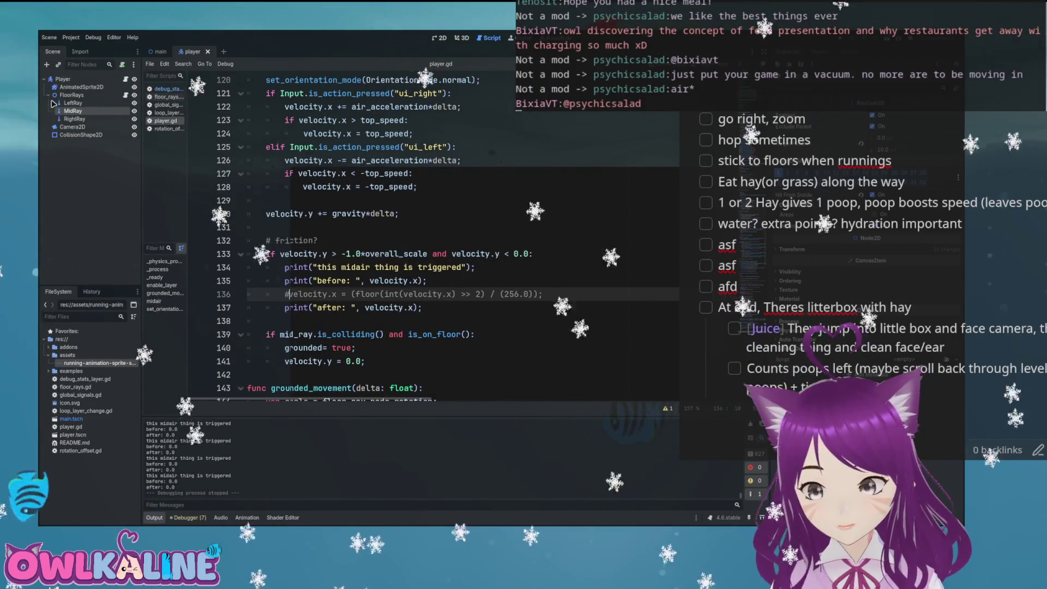
{"action": "key", "text": "F5"}
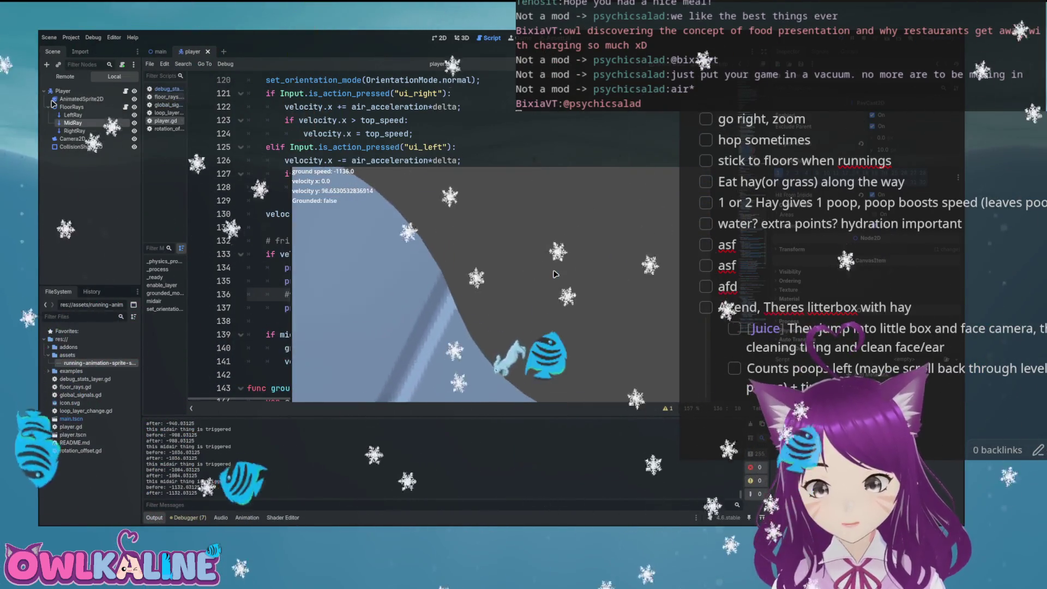
{"action": "key", "text": "F8"}
{"action": "key", "text": "ctrl+k"}
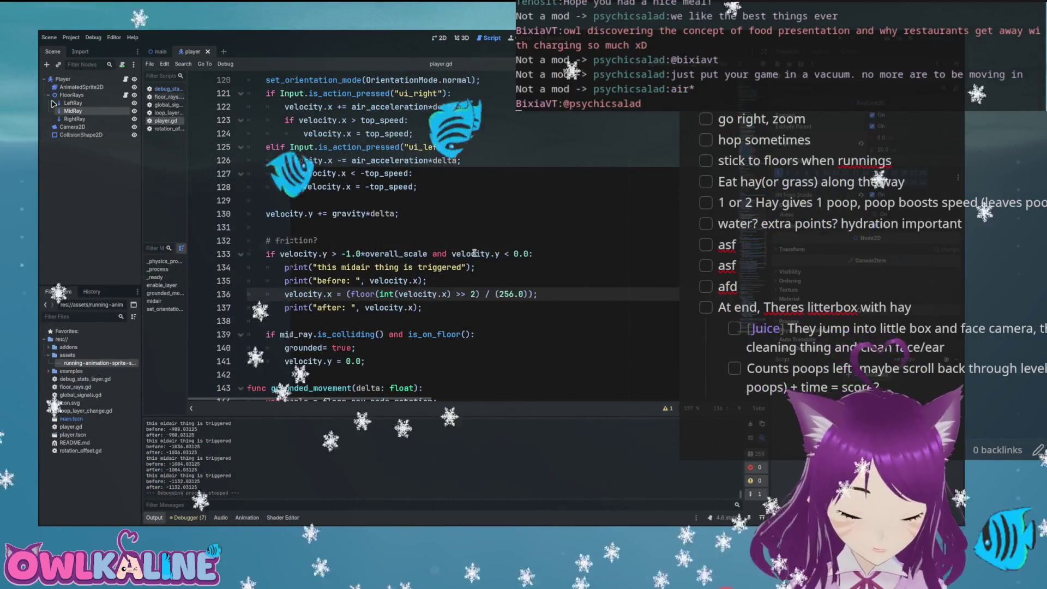
{"action": "left_click_drag", "start_coordinate": [529, 294], "coordinate": [484, 294]}
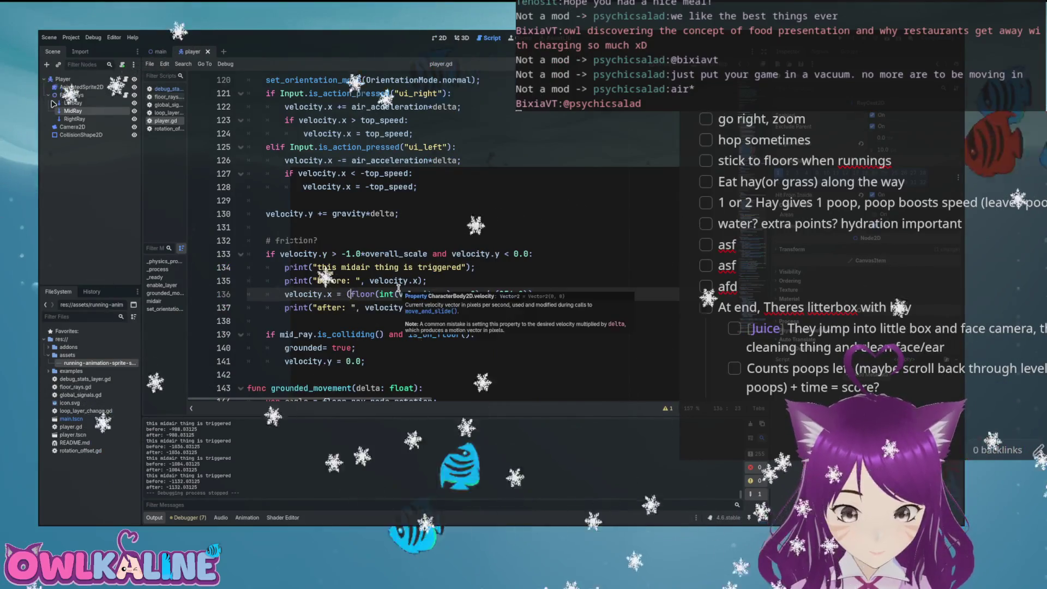
{"action": "left_click_drag", "start_coordinate": [347, 294], "coordinate": [373, 294]}
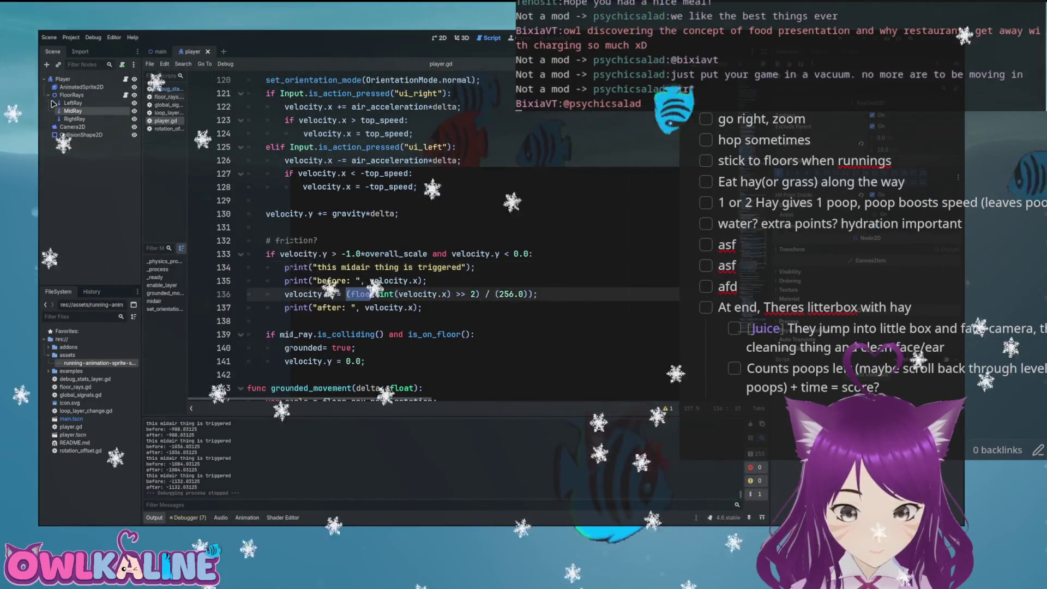
{"action": "left_click", "coordinate": [384, 294]}
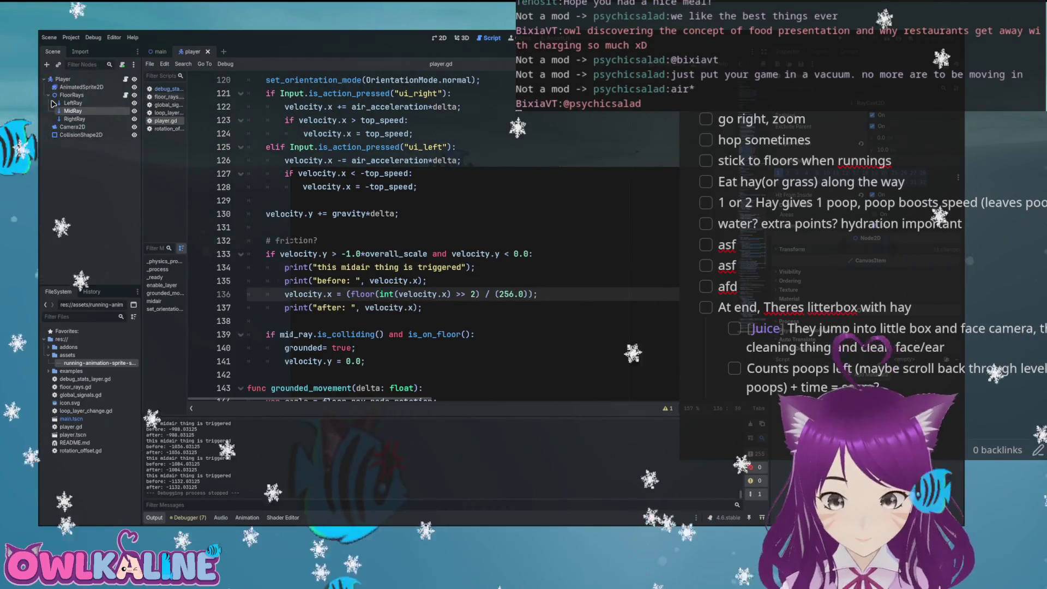
- Bring the Sonic Physics Guide's Midair, Rolling and Getting Hit page to the front
{"action": "key", "text": "alt+Tab"}
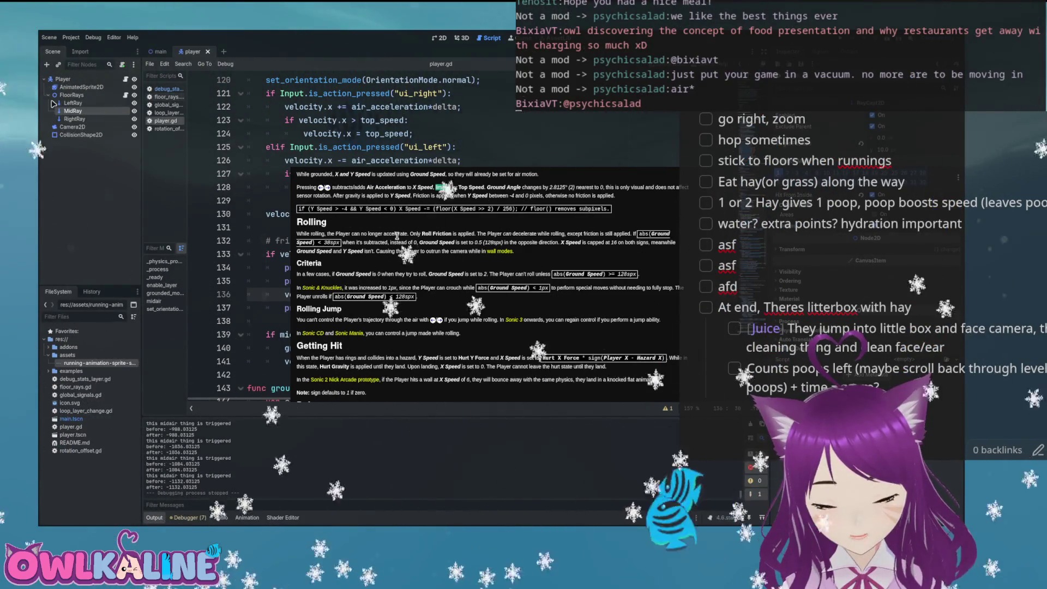
- Under Variable Jump Height's Changes in Sonic Mania, highlight the sentence saying gravity isn't added on the first jump frame
{"action": "scroll", "coordinate": [397, 236], "scroll_direction": "down", "scroll_amount": 5}
{"action": "scroll", "coordinate": [392, 256], "scroll_direction": "up", "scroll_amount": 8}
{"action": "scroll", "coordinate": [394, 255], "scroll_direction": "up", "scroll_amount": 5}
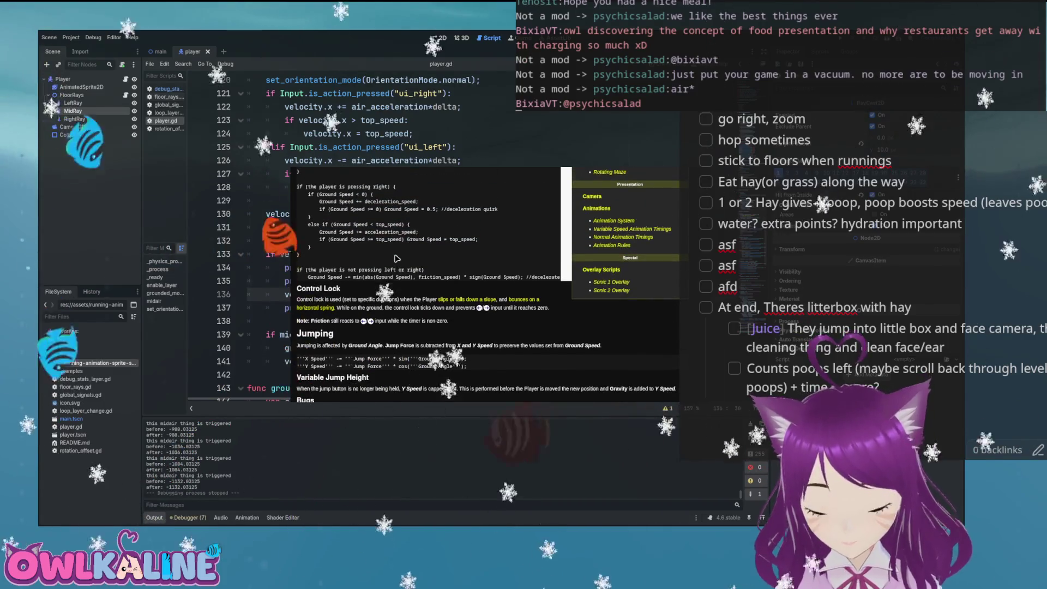
{"action": "scroll", "coordinate": [397, 258], "scroll_direction": "down", "scroll_amount": 2}
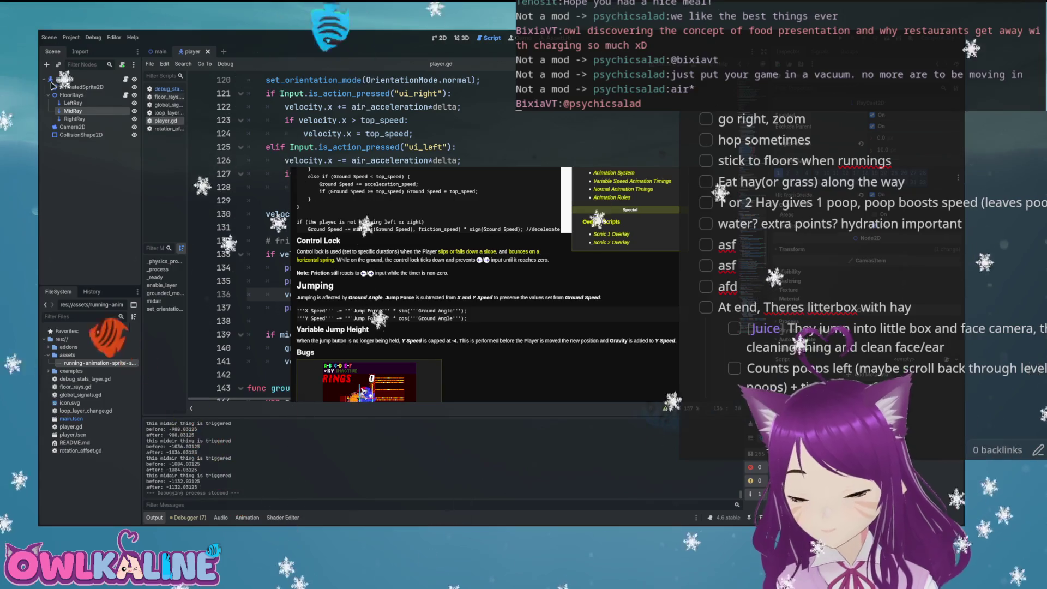
{"action": "scroll", "coordinate": [636, 329], "scroll_direction": "down", "scroll_amount": 5}
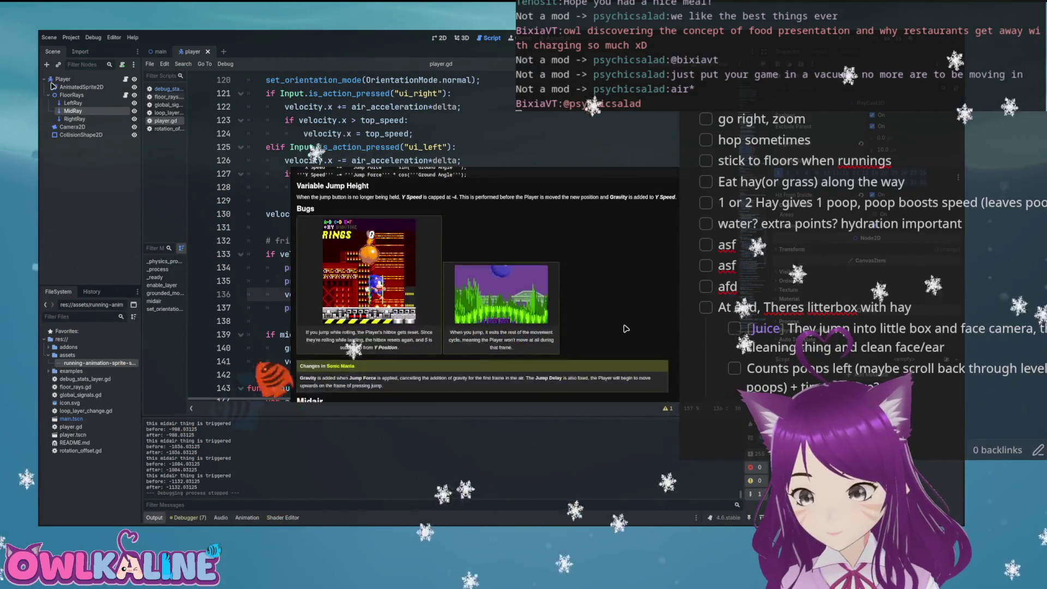
{"action": "scroll", "coordinate": [620, 327], "scroll_direction": "down", "scroll_amount": 5}
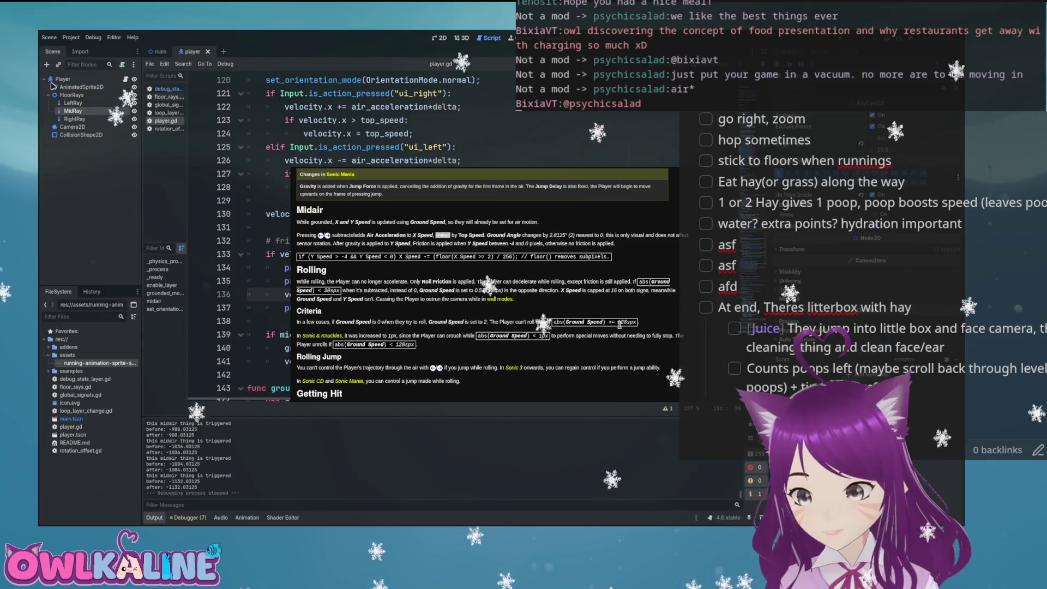
{"action": "scroll", "coordinate": [620, 325], "scroll_direction": "up", "scroll_amount": 8}
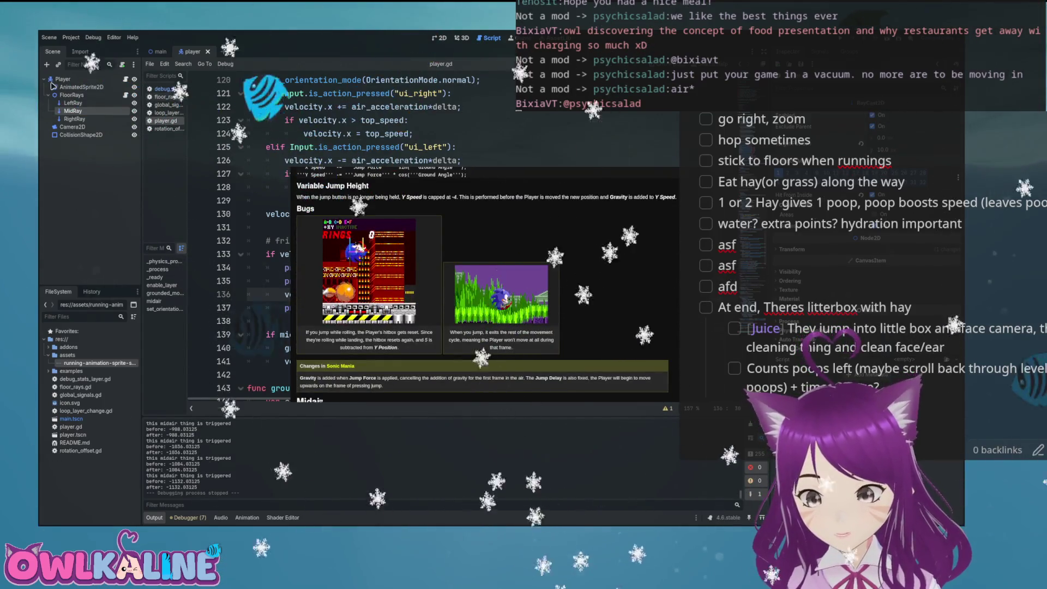
{"action": "left_click_drag", "start_coordinate": [330, 377], "coordinate": [403, 377]}
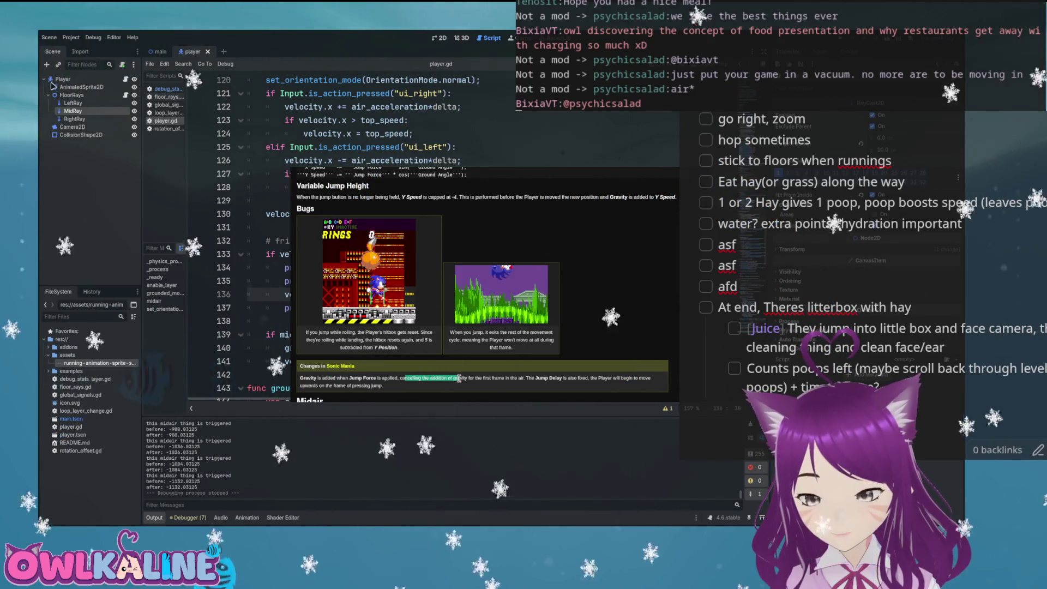
{"action": "left_click_drag", "start_coordinate": [473, 377], "coordinate": [519, 379]}
{"action": "left_click_drag", "start_coordinate": [316, 378], "coordinate": [471, 379]}
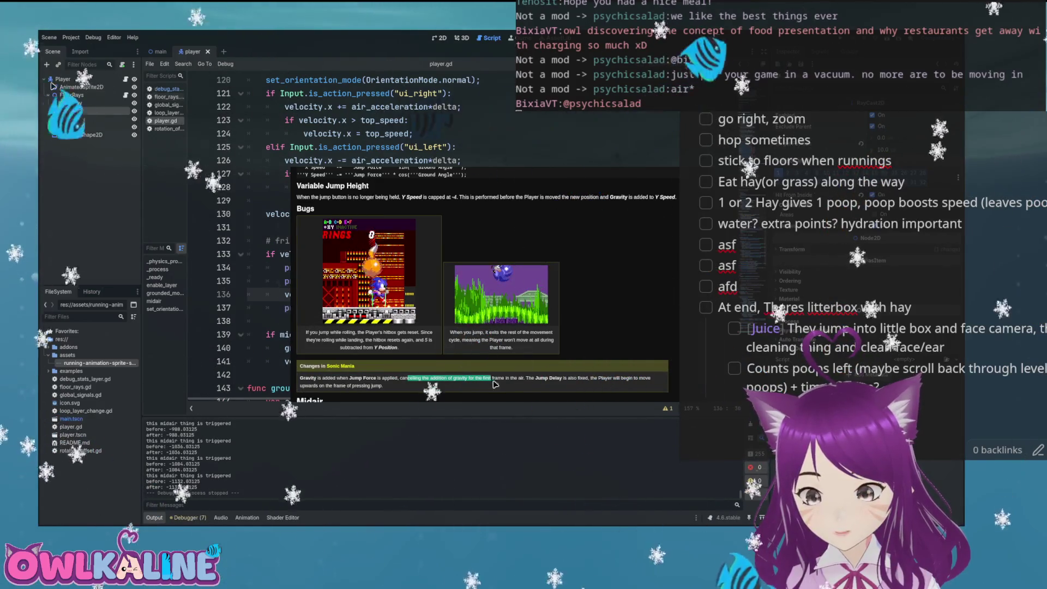